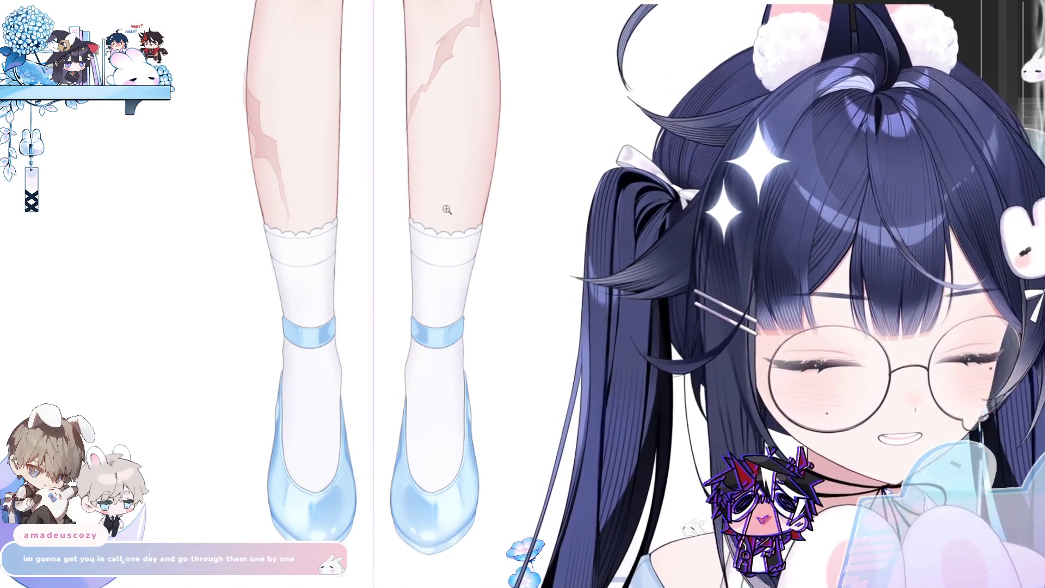
# Zoom out from the shoes and scroll up to the blouse, skirt and face.
pyautogui.scroll(-3, 447, 209)
pyautogui.scroll(2, 415, 327)
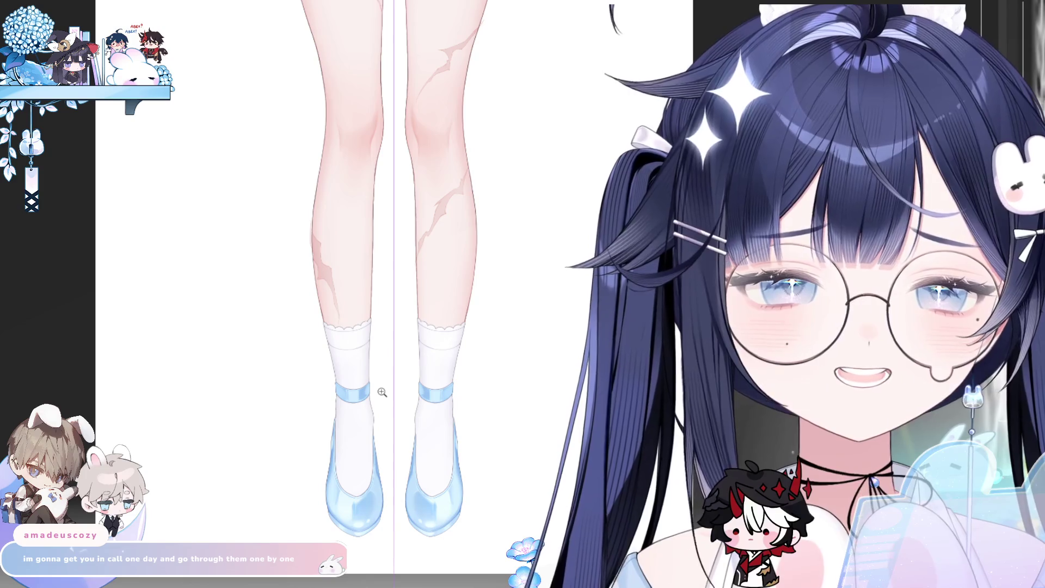
pyautogui.scroll(5, 388, 182)
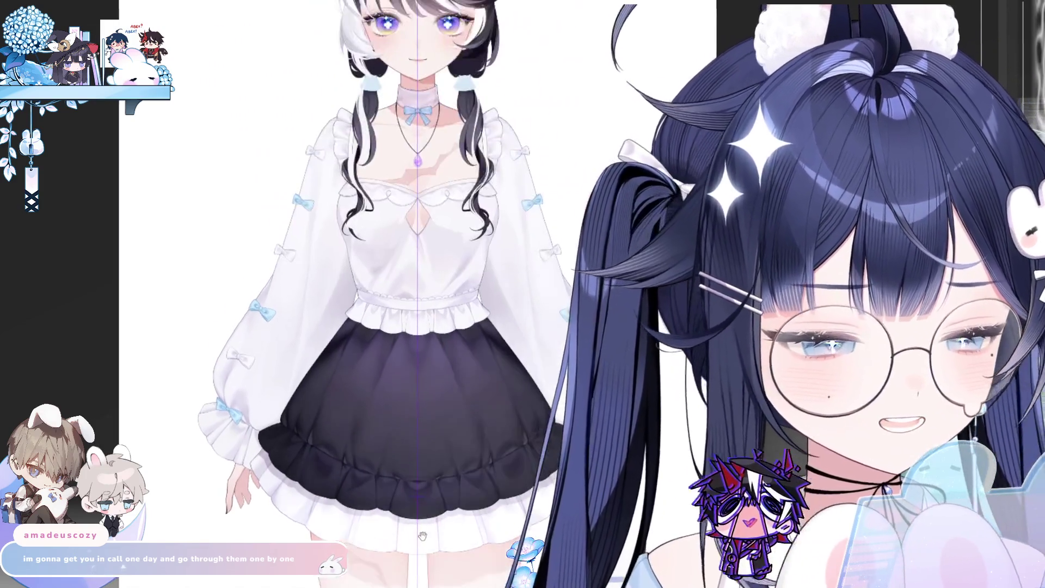
pyautogui.scroll(2, 413, 286)
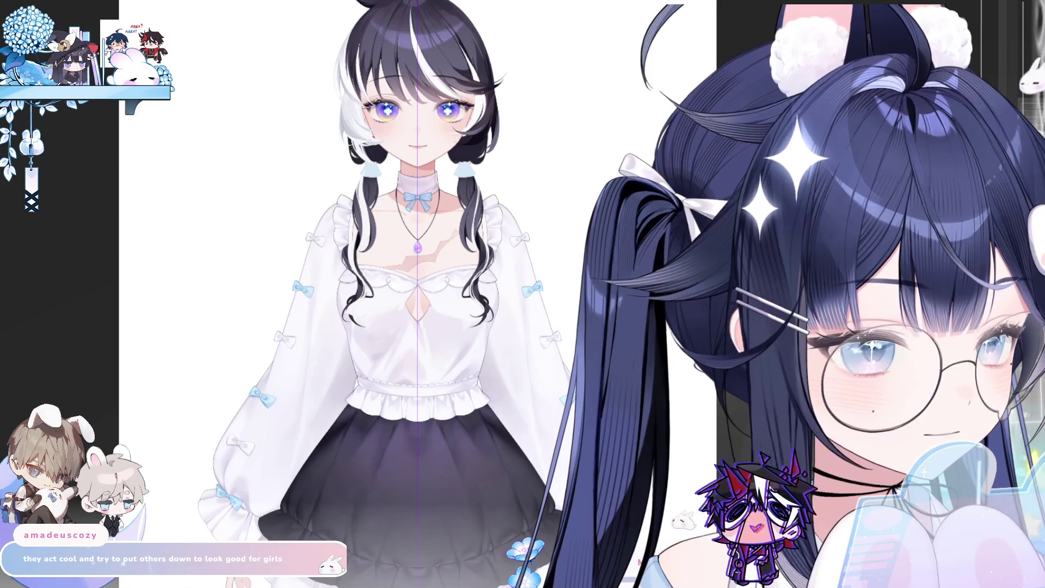
# Scroll down the canvas to review the full figure with the finished blouse and skirt.
pyautogui.scroll(-3, 517, 340)
# Frame both white socks, blue ankle straps and light-blue shoes in a close view.
pyautogui.scroll(6, 517, 339)
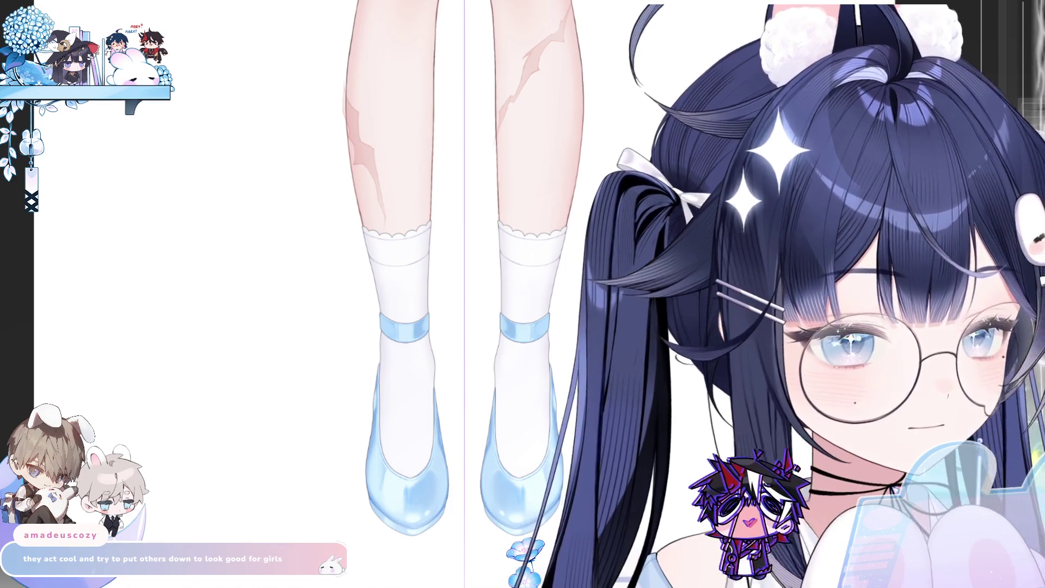
pyautogui.hotkey('ctrl', '-')
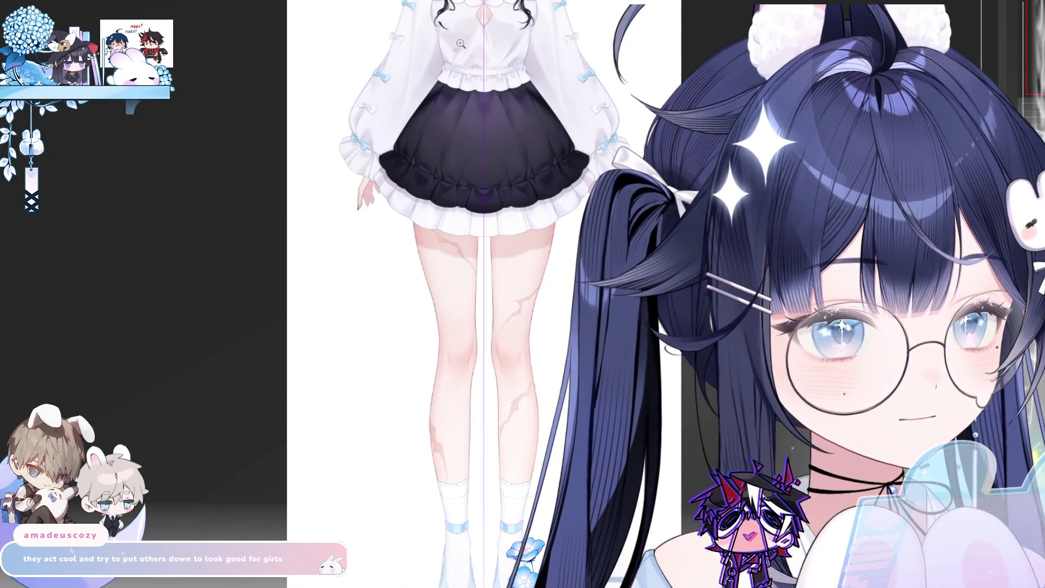
pyautogui.scroll(-5, 513, 270)
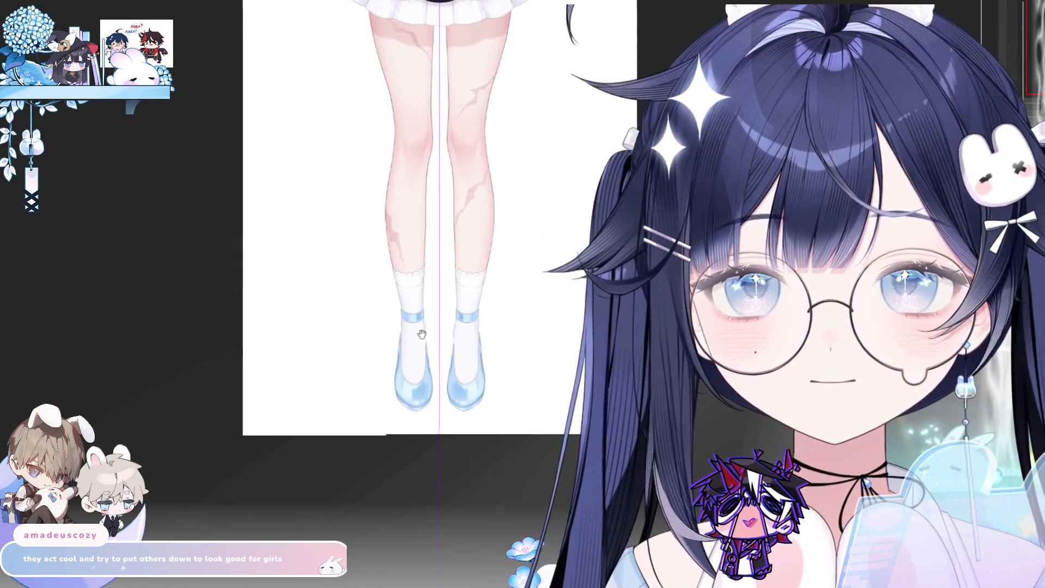
pyautogui.click(473, 262)
pyautogui.click(467, 258)
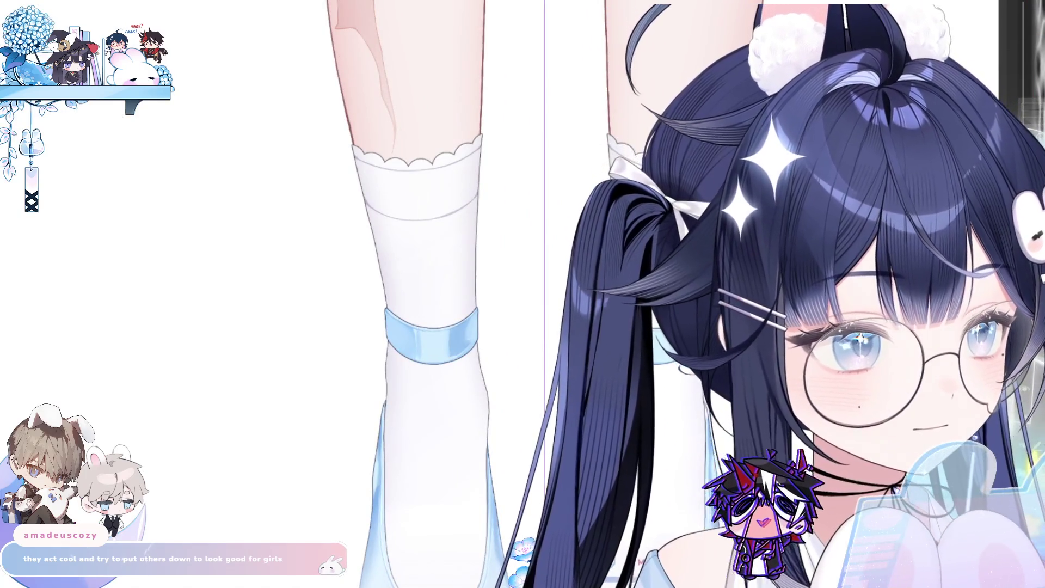
pyautogui.moveTo(699, 477); pyautogui.dragTo(561, 412)
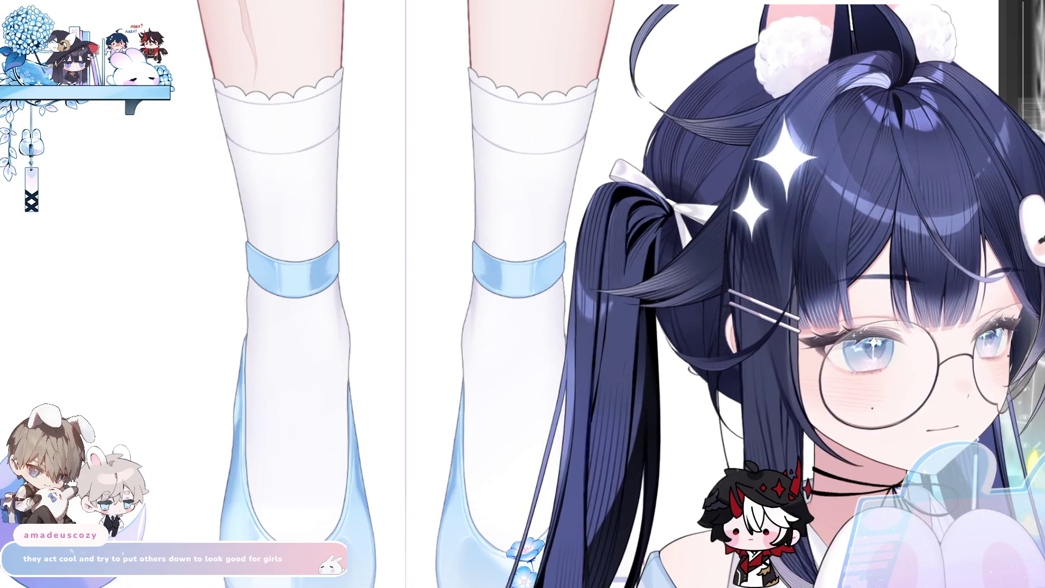
pyautogui.scroll(2, 346, 332)
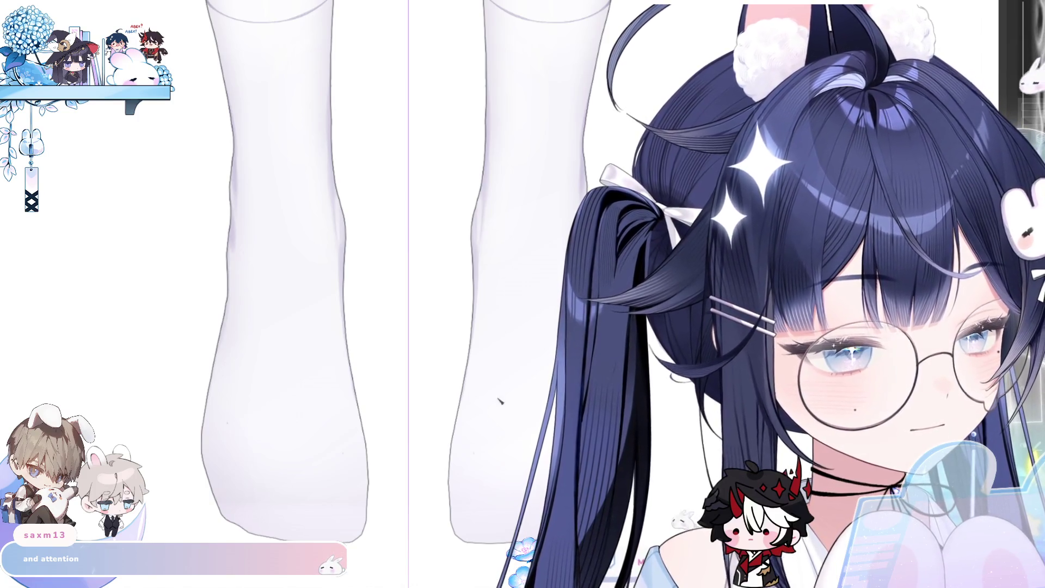
# Shade the socks' edges in soft grey and draw a seam line across the toes.
pyautogui.moveTo(450, 484); pyautogui.dragTo(454, 518)
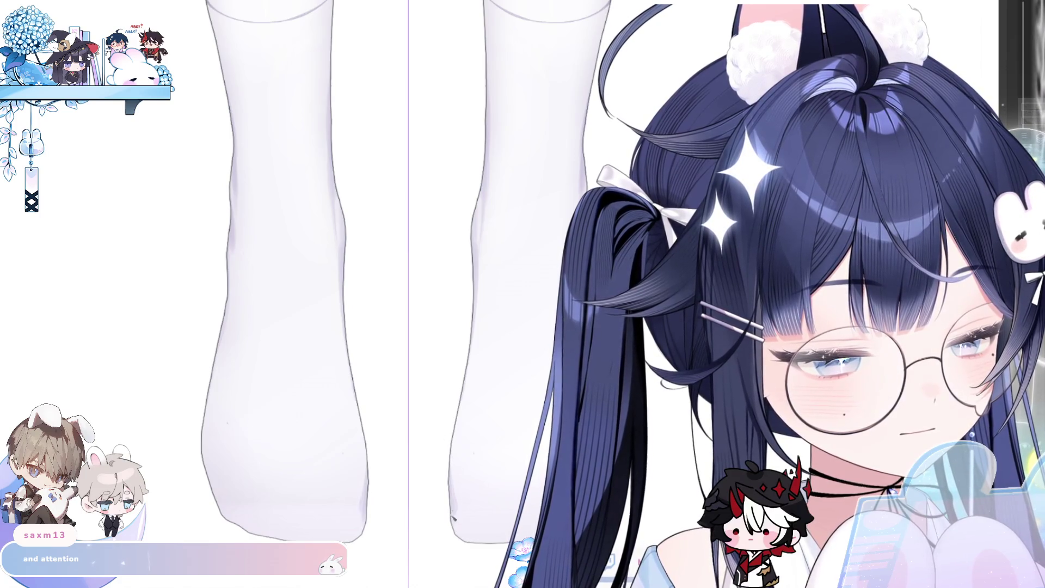
pyautogui.scroll(-3, 465, 439)
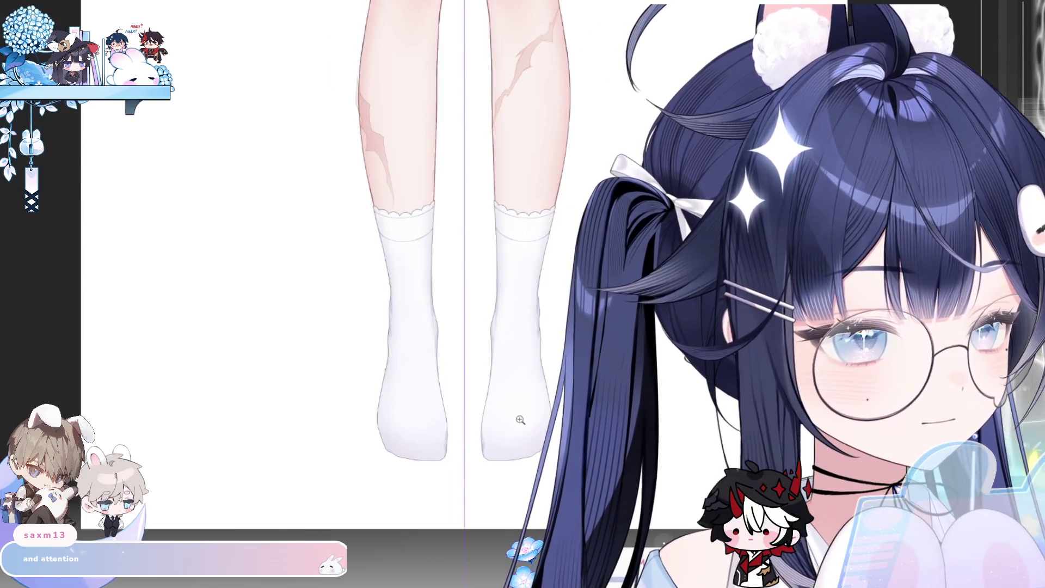
pyautogui.click(519, 419)
pyautogui.moveTo(381, 273); pyautogui.dragTo(439, 166)
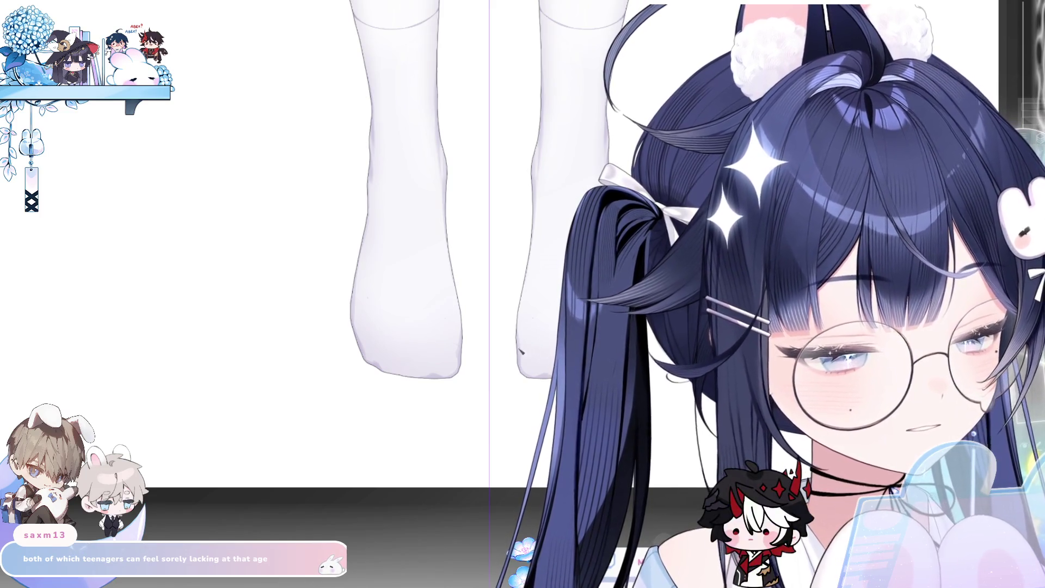
pyautogui.moveTo(541, 336); pyautogui.dragTo(556, 337)
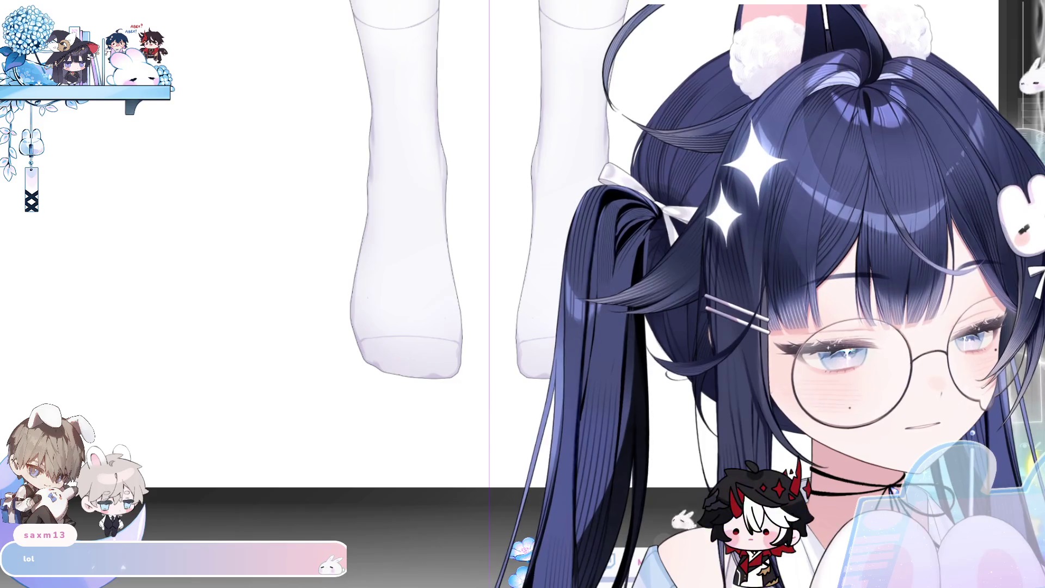
pyautogui.scroll(-3, 602, 347)
pyautogui.scroll(5, 538, 356)
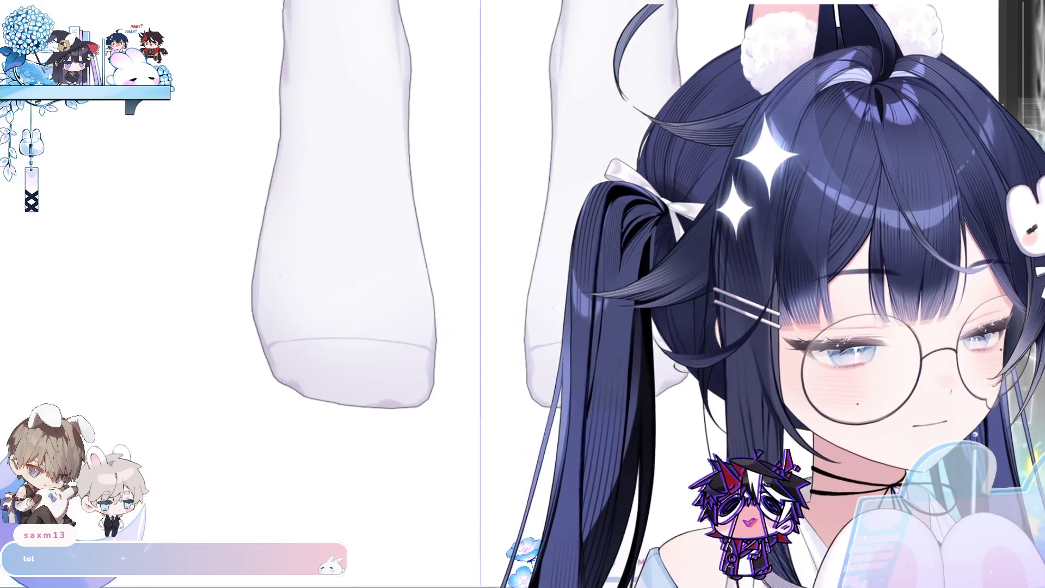
pyautogui.scroll(-2, 537, 357)
pyautogui.scroll(2, 537, 357)
pyautogui.scroll(-5, 537, 356)
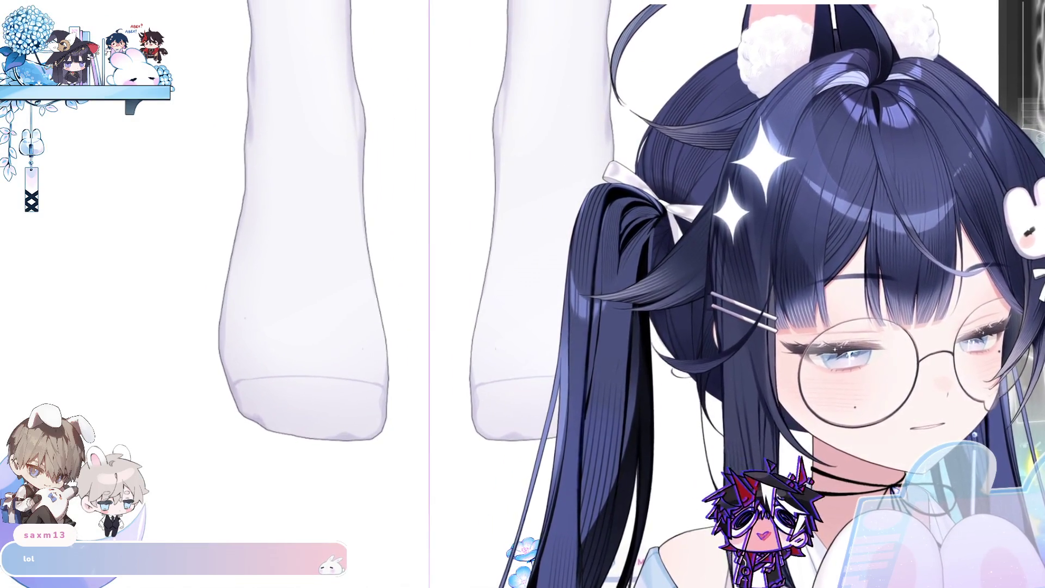
pyautogui.scroll(3, 479, 348)
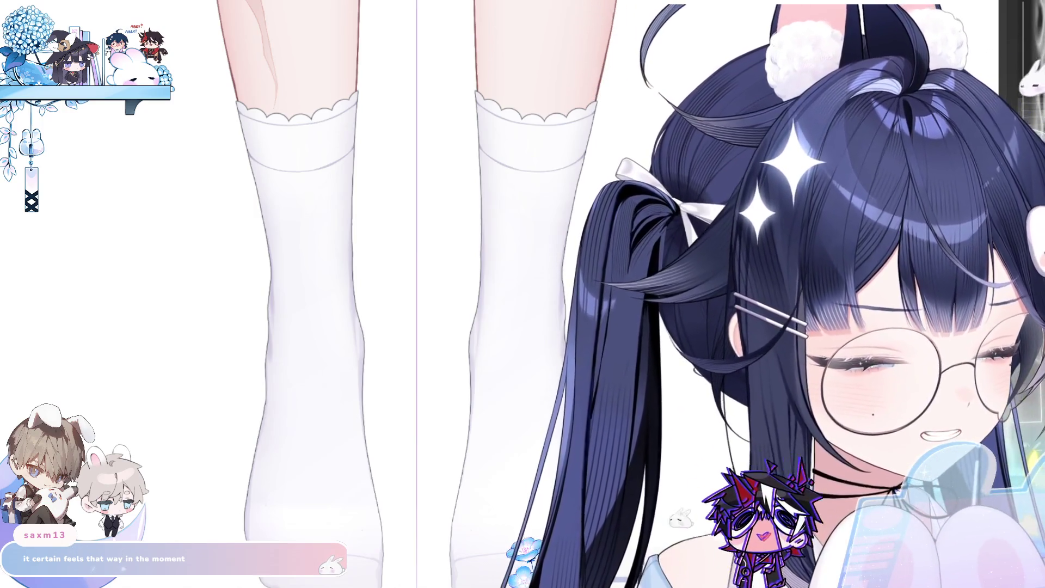
pyautogui.scroll(2, 345, 118)
pyautogui.scroll(-2, 359, 106)
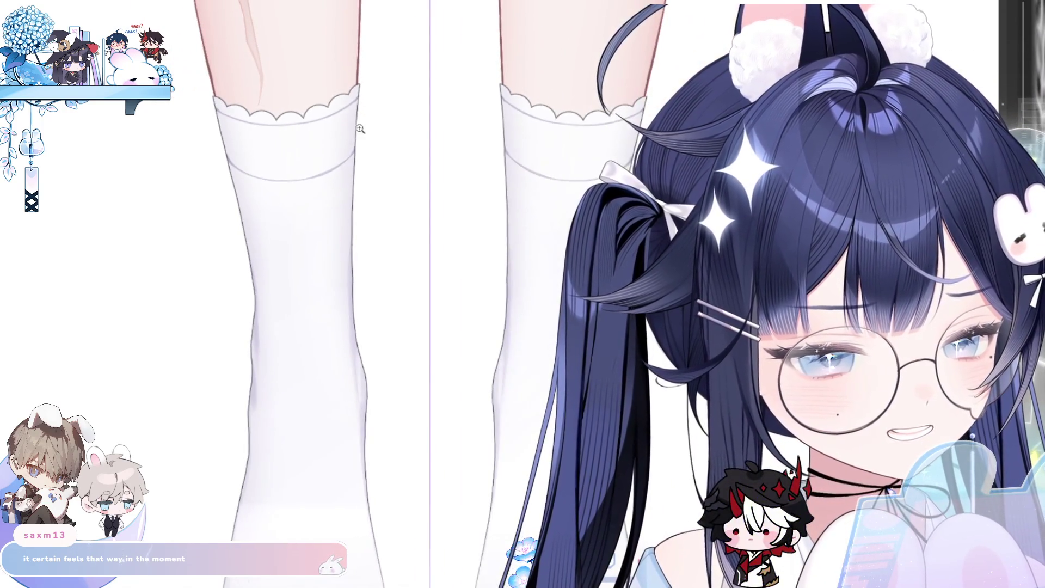
pyautogui.scroll(2, 506, 98)
pyautogui.scroll(-3, 507, 98)
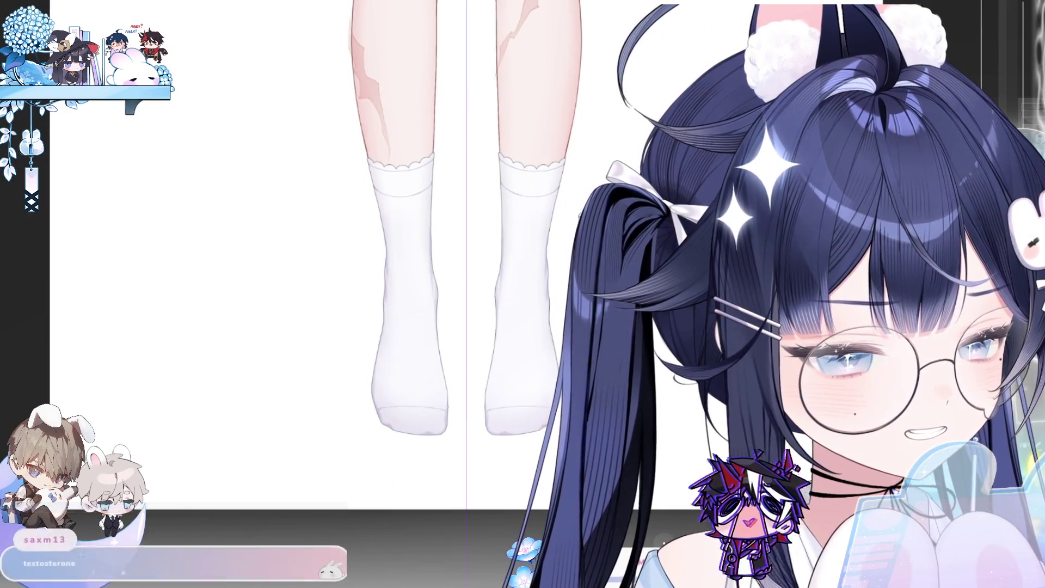
pyautogui.scroll(-1, 354, 364)
pyautogui.scroll(2, 355, 364)
pyautogui.scroll(-1, 387, 317)
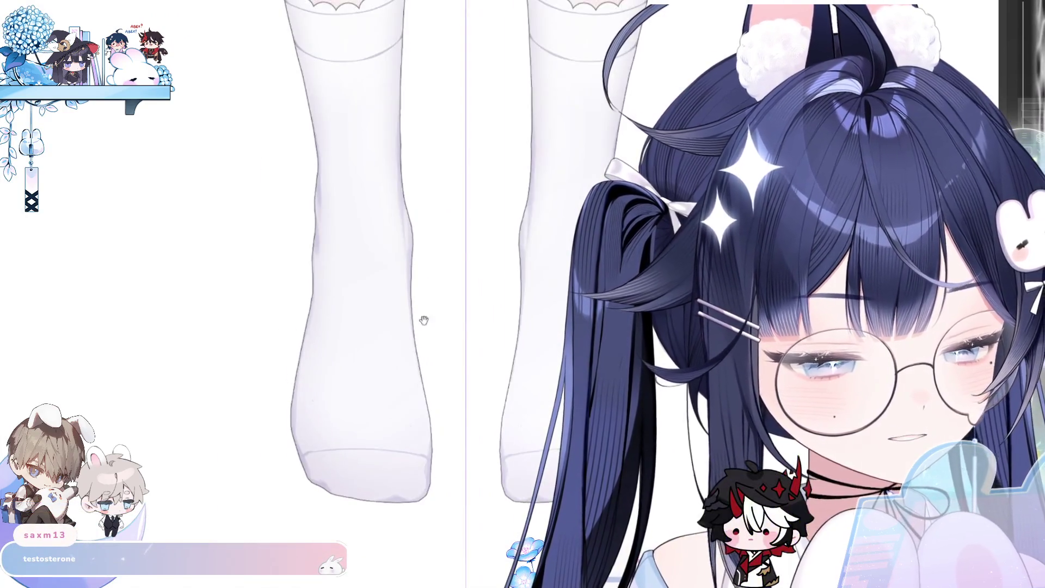
pyautogui.scroll(-1, 423, 319)
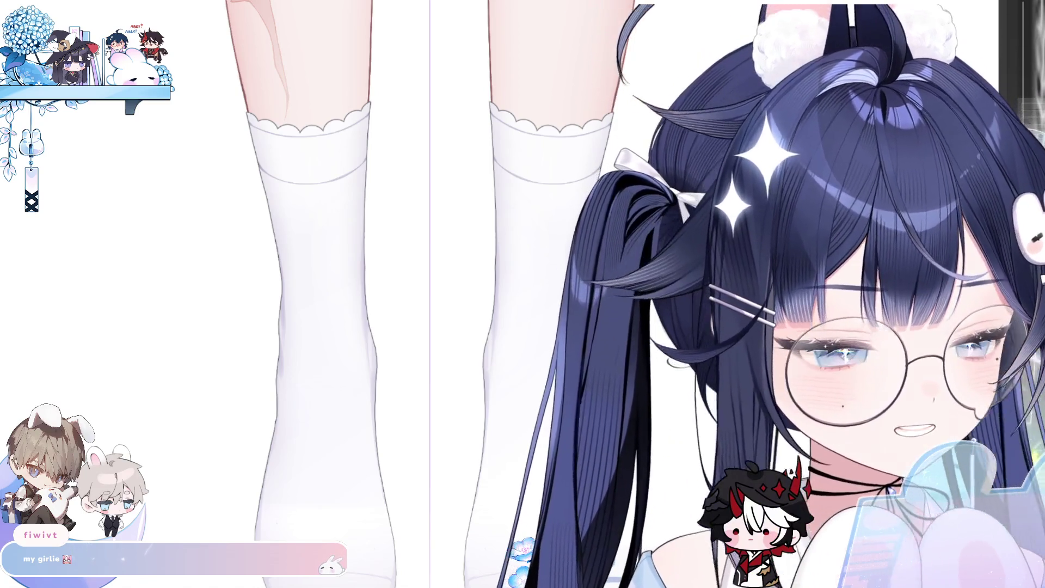
pyautogui.scroll(3, 303, 339)
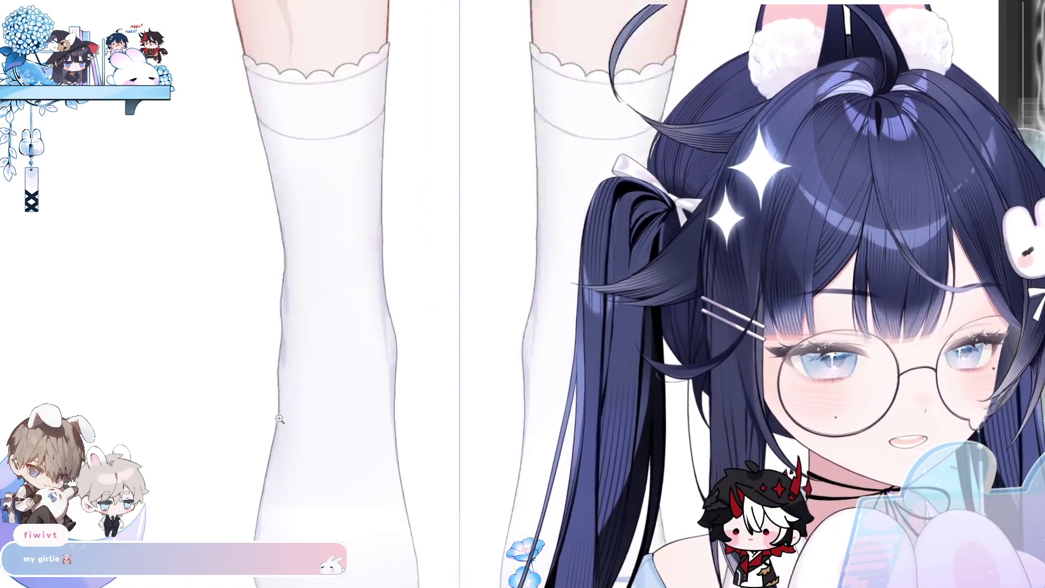
pyautogui.scroll(-3, 303, 339)
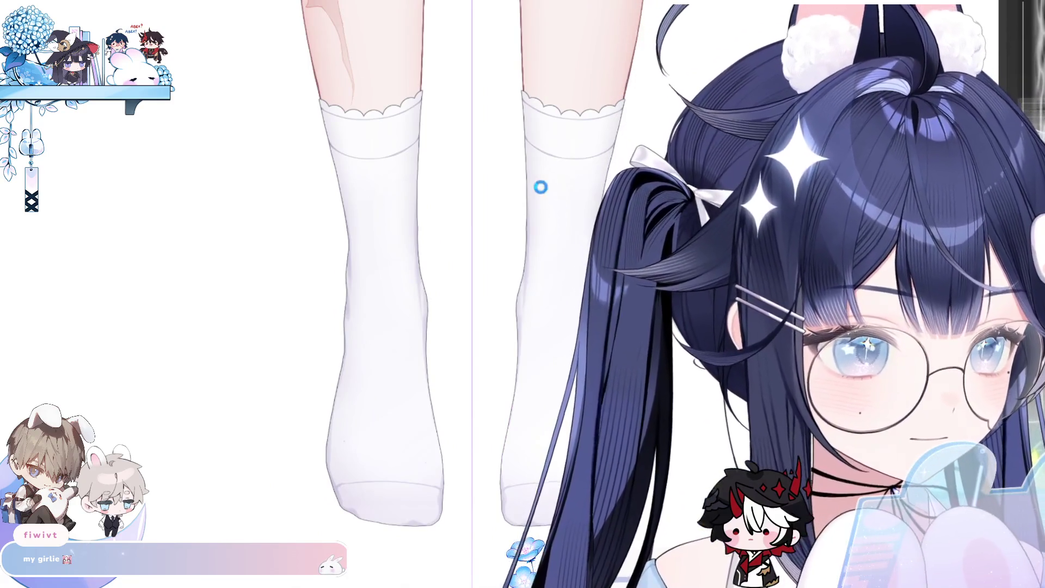
pyautogui.scroll(2, 414, 163)
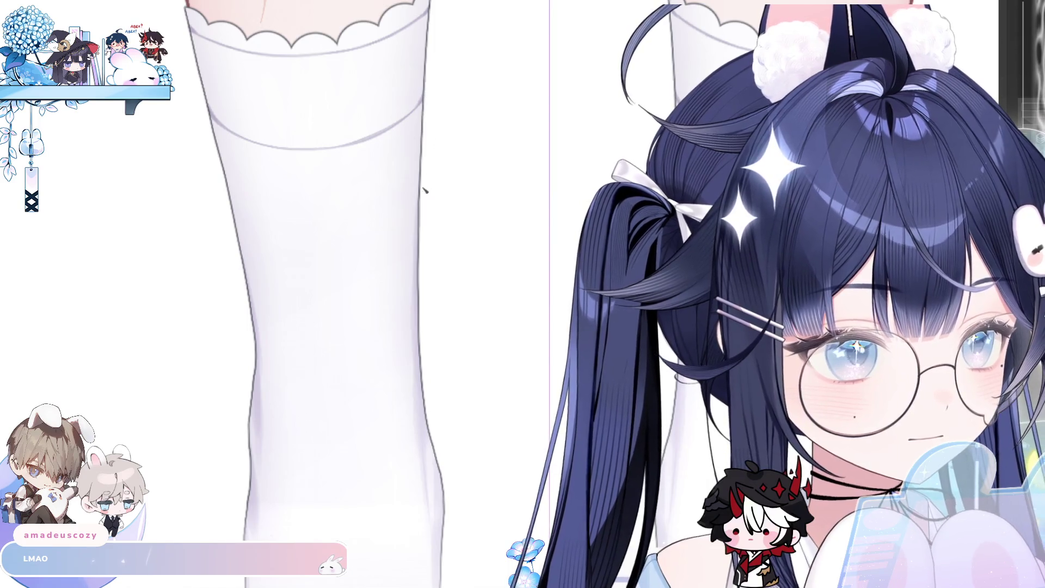
pyautogui.scroll(3, 400, 298)
pyautogui.scroll(2, 438, 196)
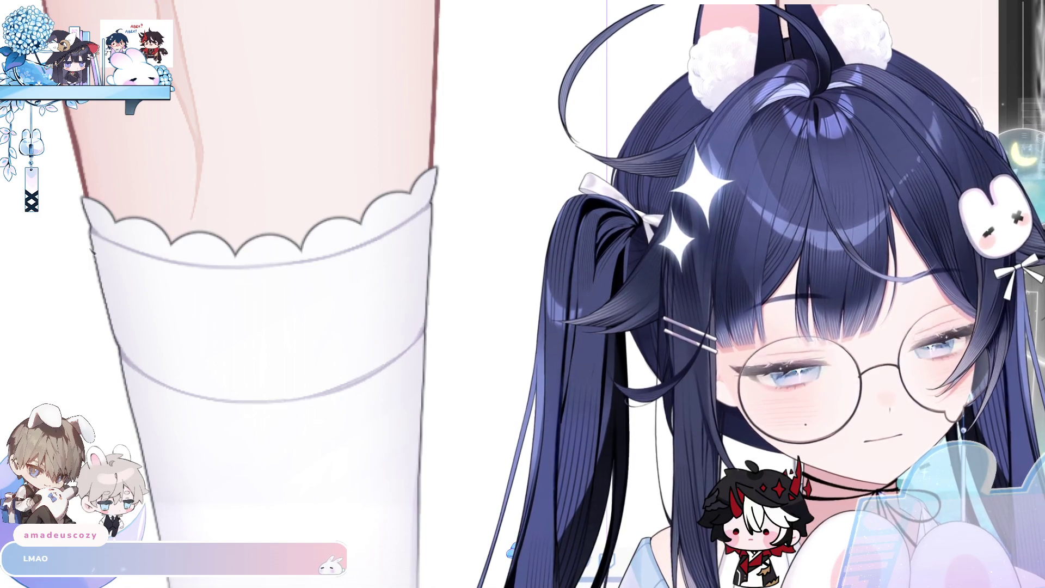
pyautogui.keyDown('alt'); pyautogui.click(434, 308); pyautogui.keyUp('alt')
pyautogui.keyDown('alt'); pyautogui.click(257, 500); pyautogui.keyUp('alt')
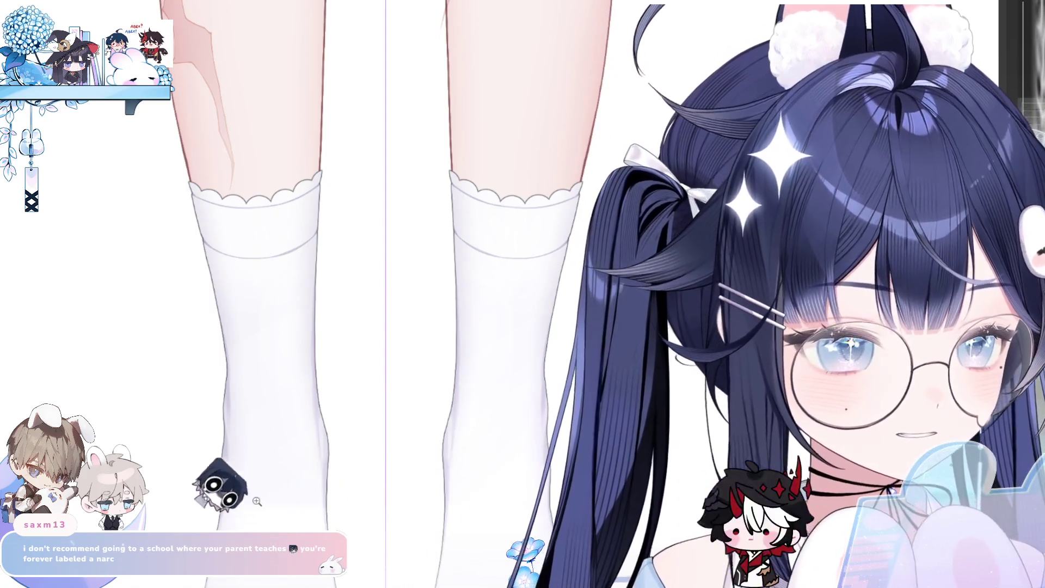
pyautogui.hotkey('ctrl', '+')
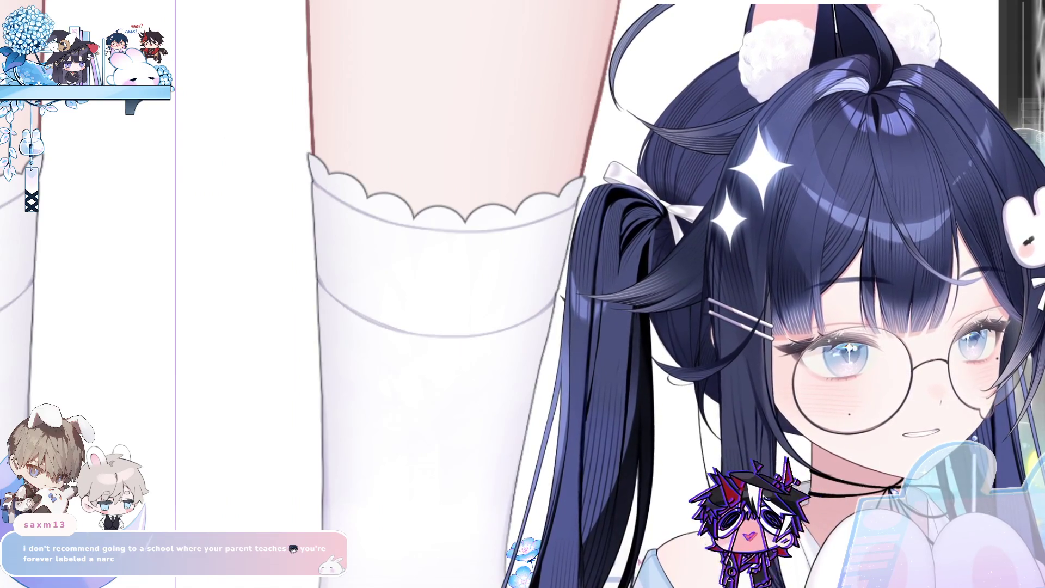
pyautogui.hotkey('ctrl', '-')
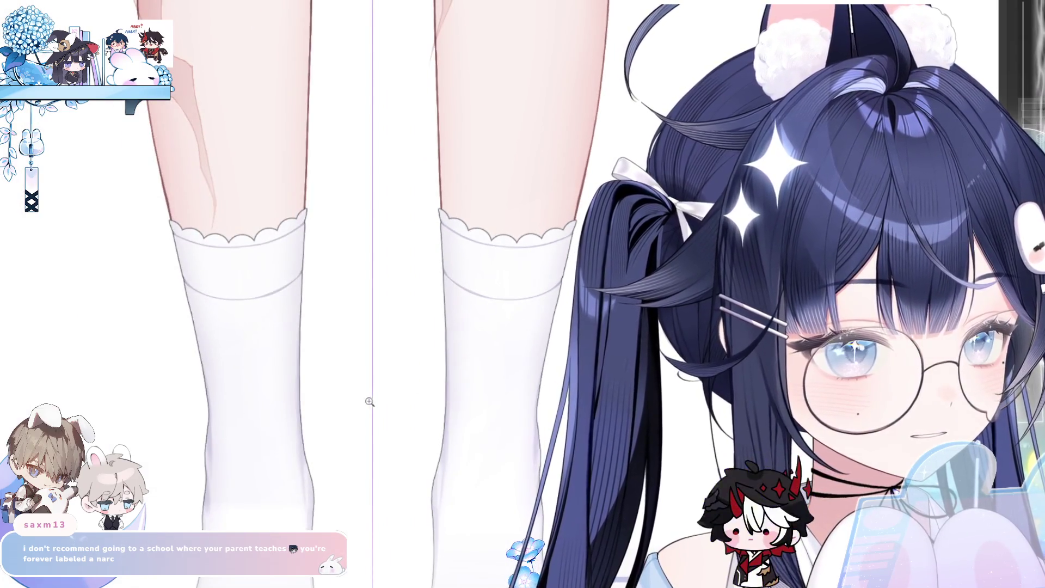
pyautogui.hotkey('ctrl', '-')
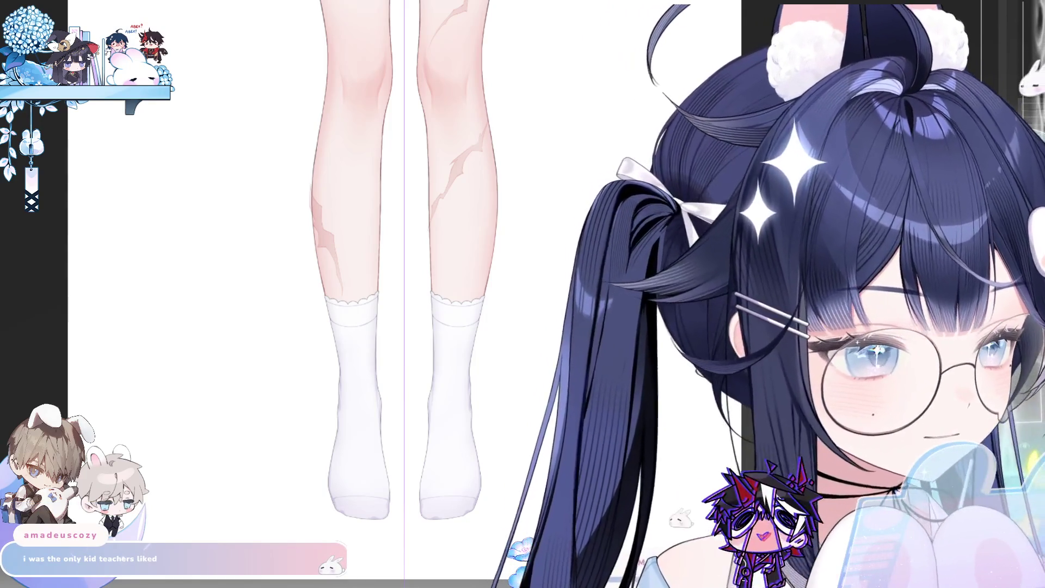
pyautogui.click(375, 401)
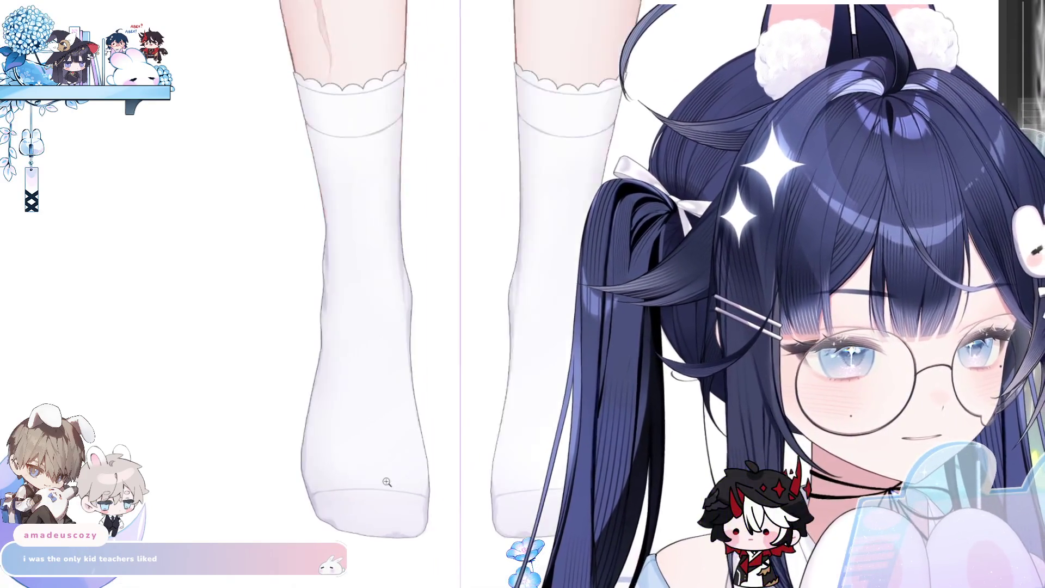
pyautogui.scroll(-5, 357, 77)
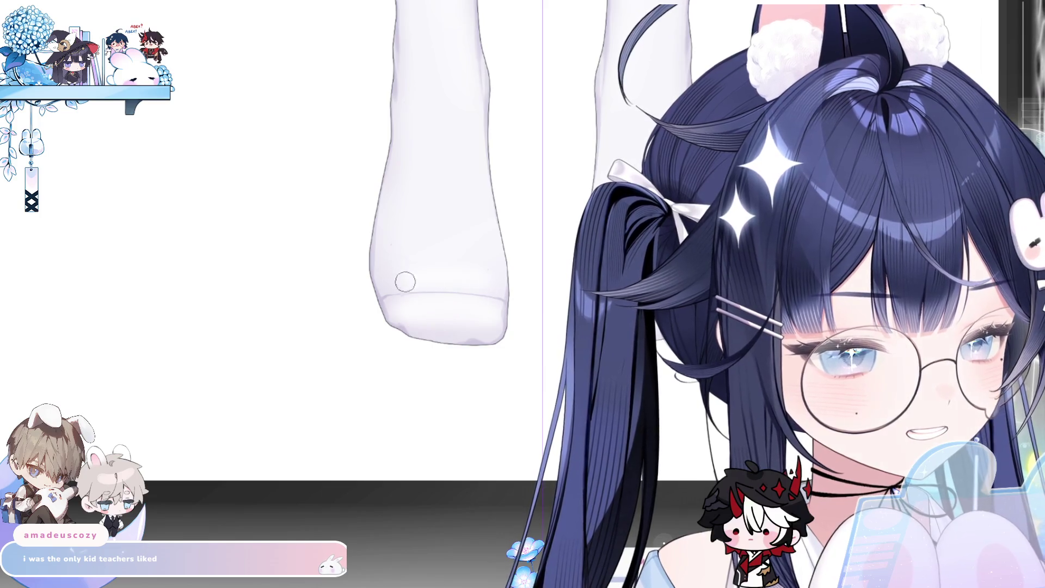
pyautogui.scroll(-5, 572, 247)
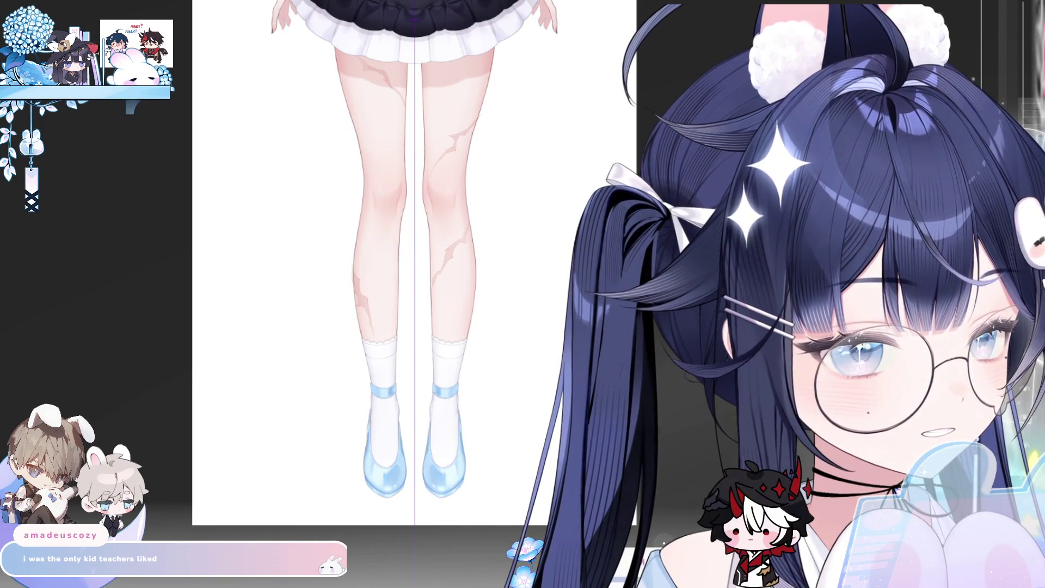
# Nudge the left ankle strap's purple gem slightly higher, then zoom in on the ankles.
pyautogui.moveTo(414, 422); pyautogui.dragTo(322, 497)
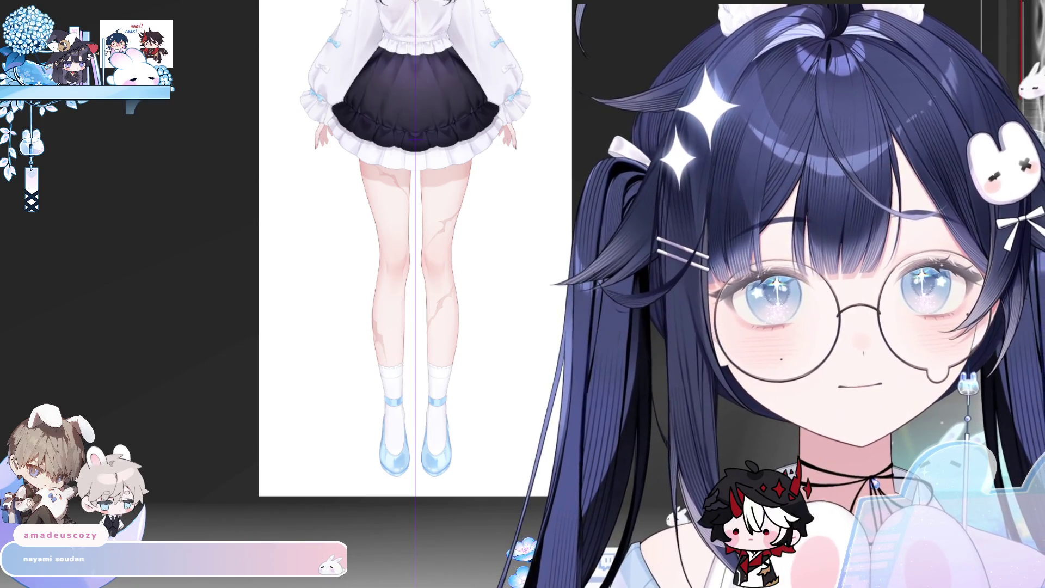
pyautogui.hotkey('ctrl', '0')
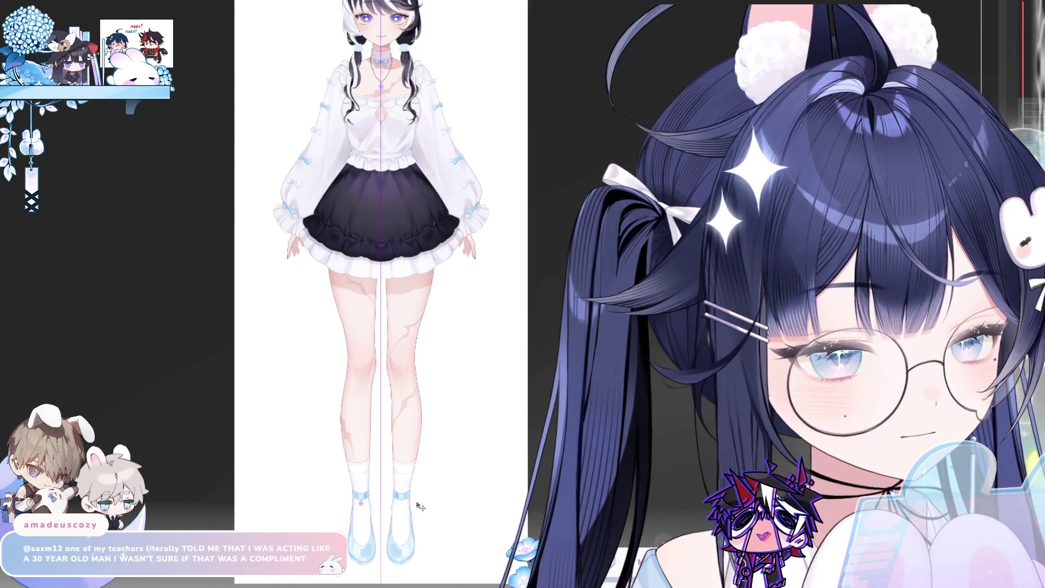
pyautogui.scroll(5, 420, 506)
pyautogui.scroll(-3, 426, 491)
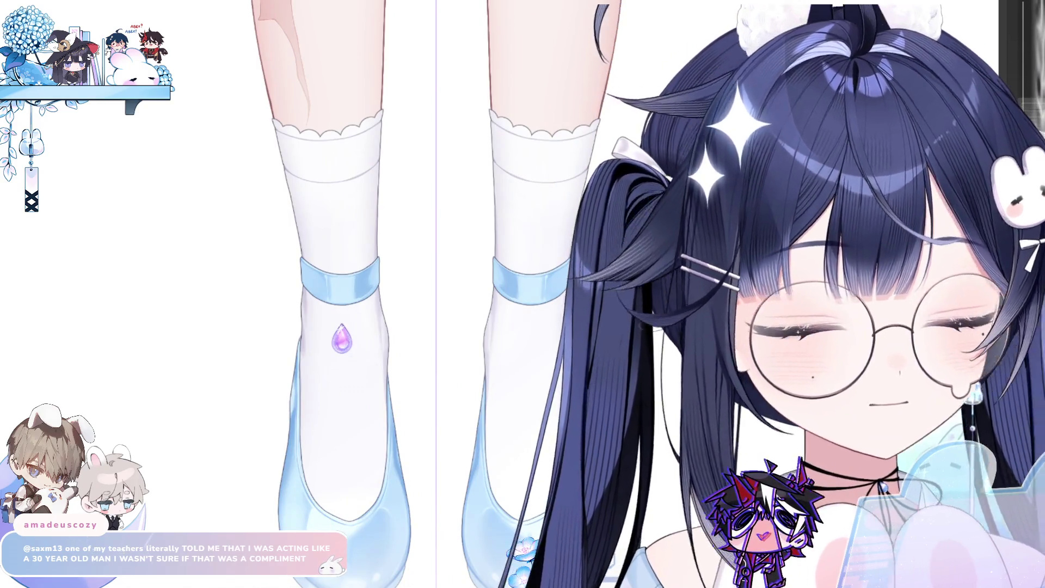
pyautogui.moveTo(398, 360); pyautogui.dragTo(402, 338)
pyautogui.hotkey('ctrl', '-')
pyautogui.hotkey('ctrl', '-')
pyautogui.hotkey('ctrl', '-')
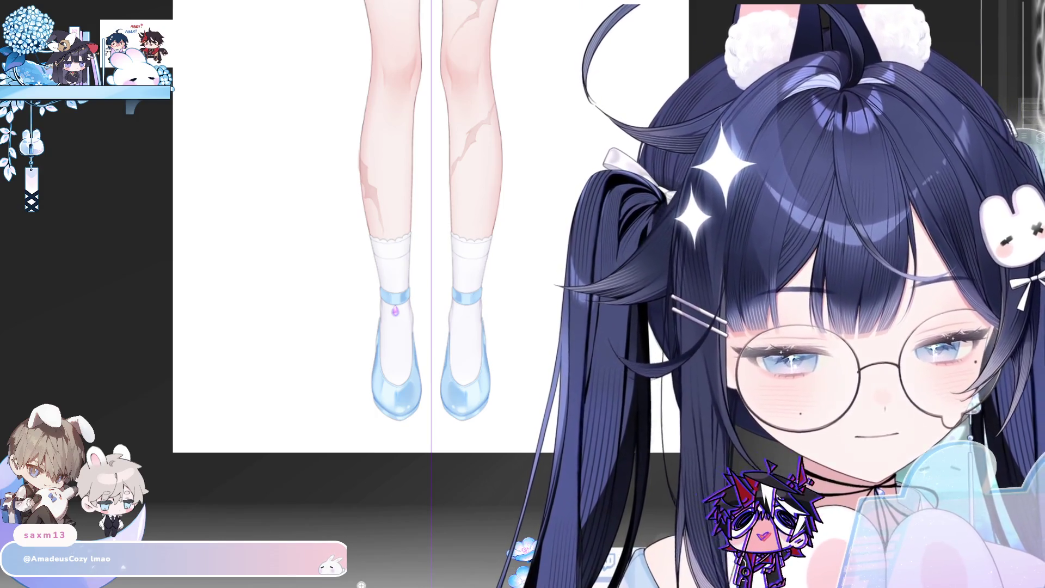
pyautogui.click(406, 309)
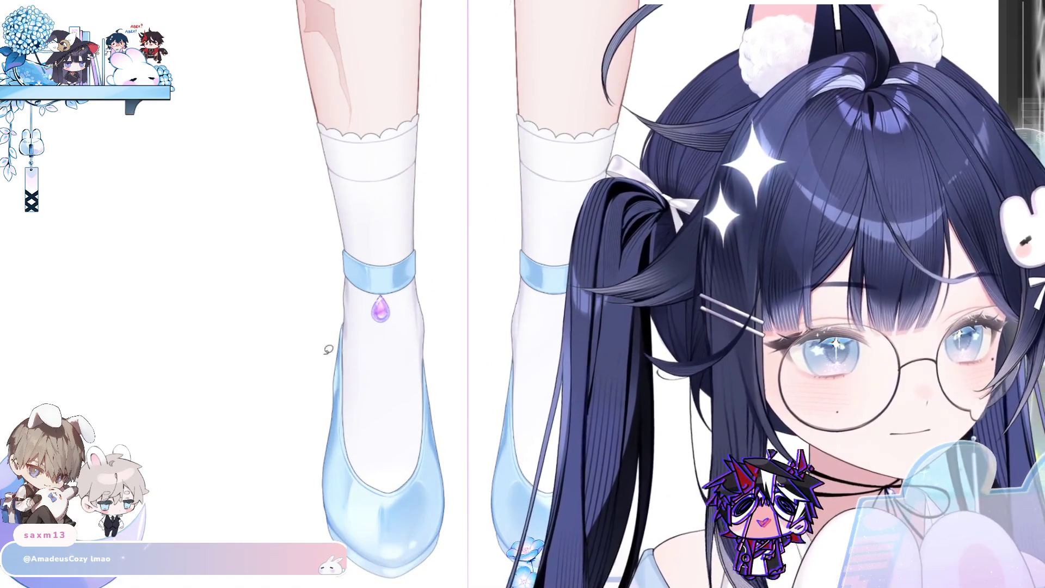
# Lasso both ankles and transform the selection to add a purple gem on the right strap.
pyautogui.moveTo(324, 345); pyautogui.dragTo(287, 384)
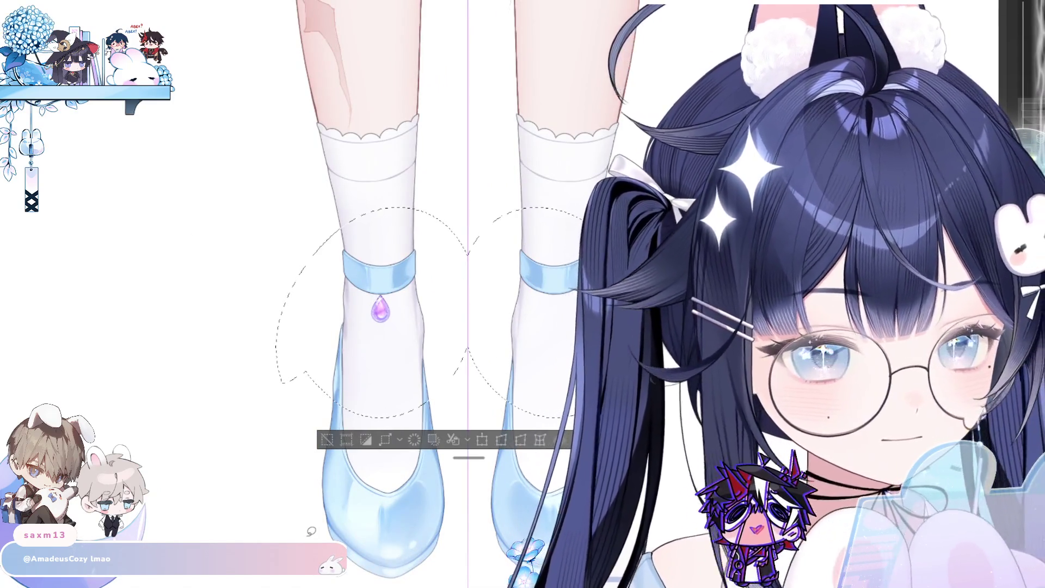
pyautogui.click(483, 441)
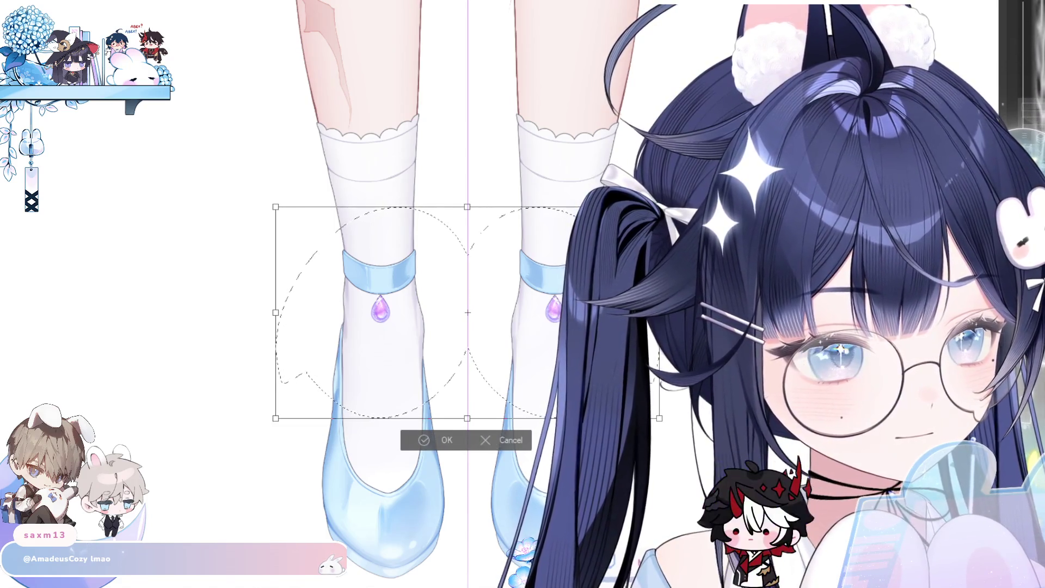
pyautogui.click(432, 444)
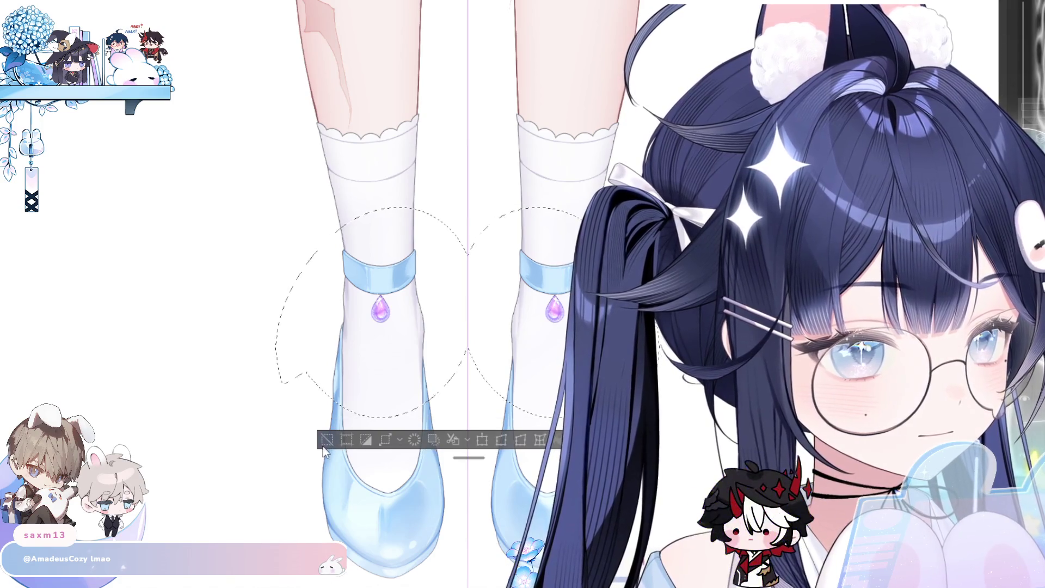
pyautogui.click(326, 440)
# Zoom in to review both ankle straps, then undo the last change.
pyautogui.scroll(-4, 469, 355)
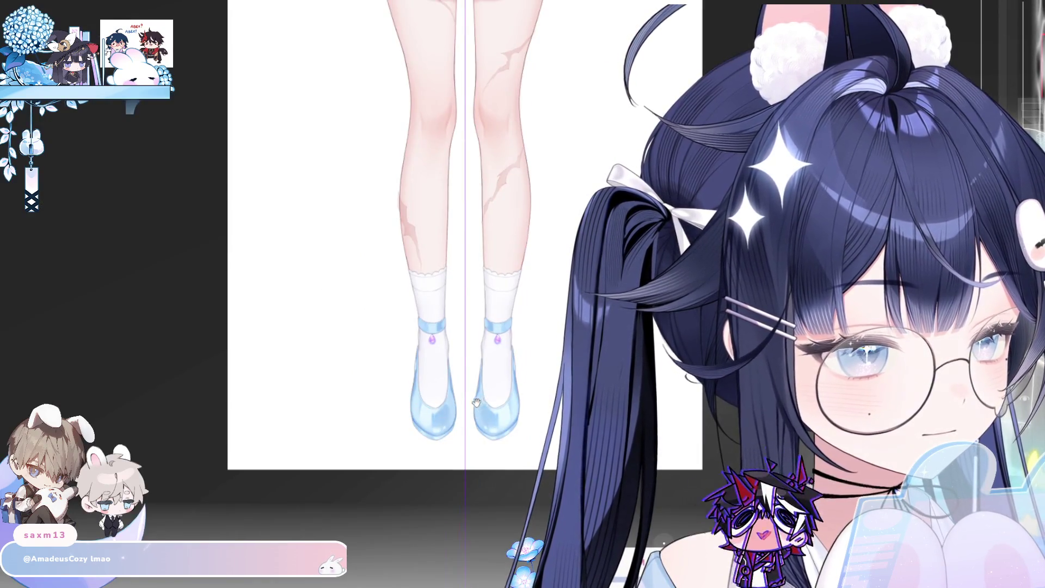
pyautogui.moveTo(476, 403); pyautogui.dragTo(435, 488)
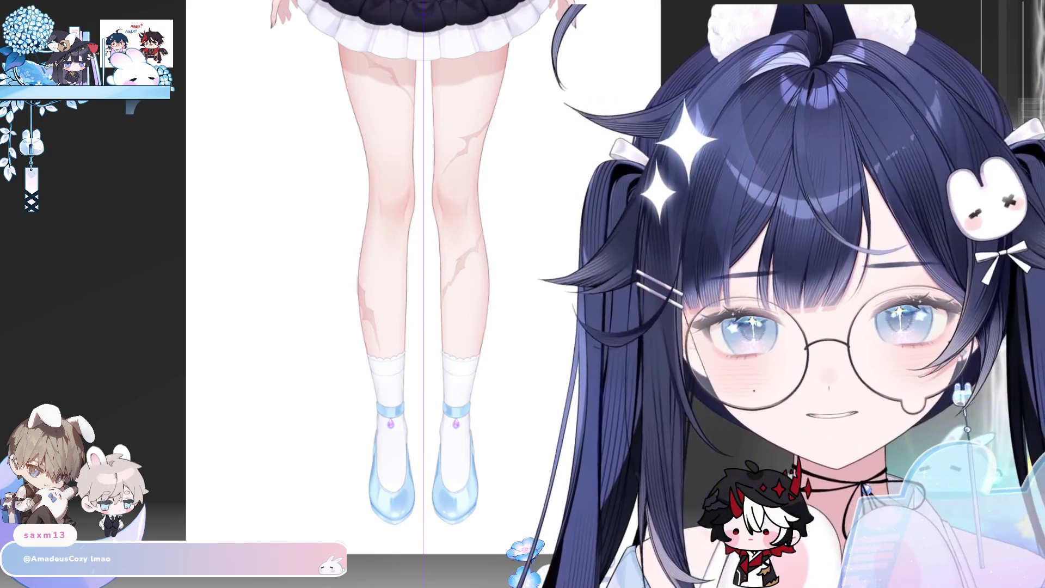
pyautogui.click(493, 333)
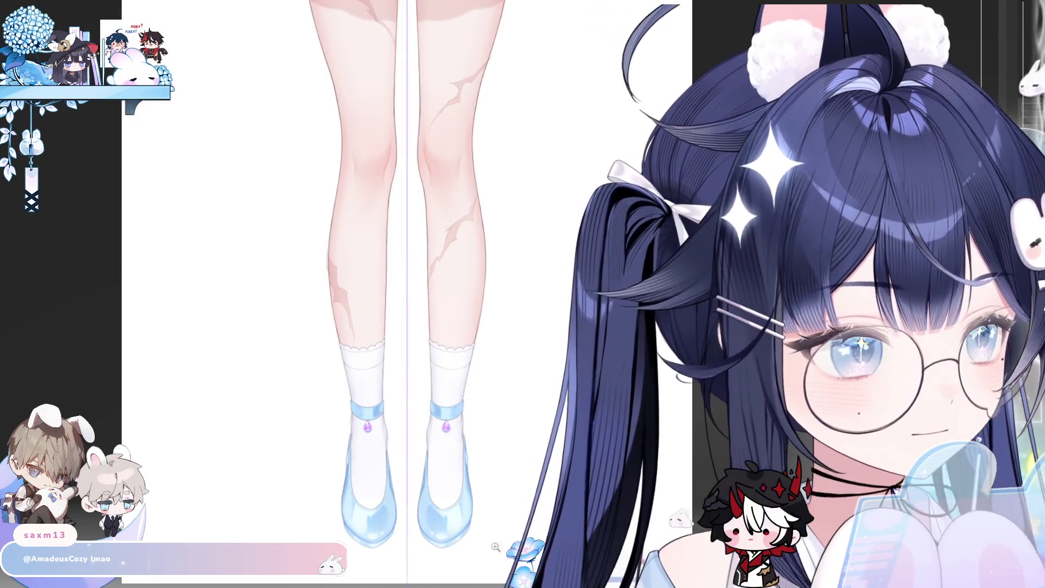
pyautogui.click(446, 434)
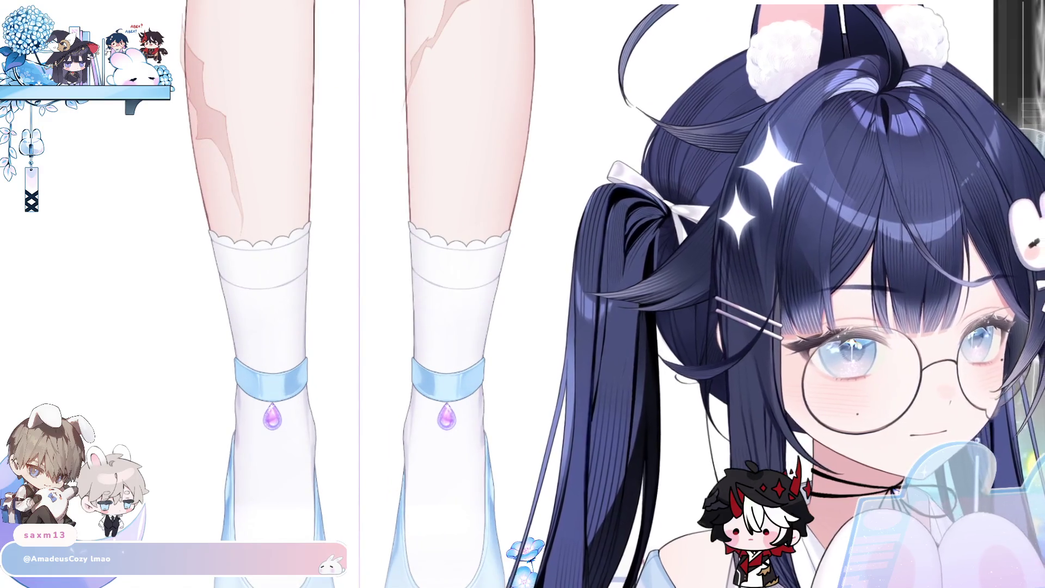
pyautogui.scroll(-3, 483, 333)
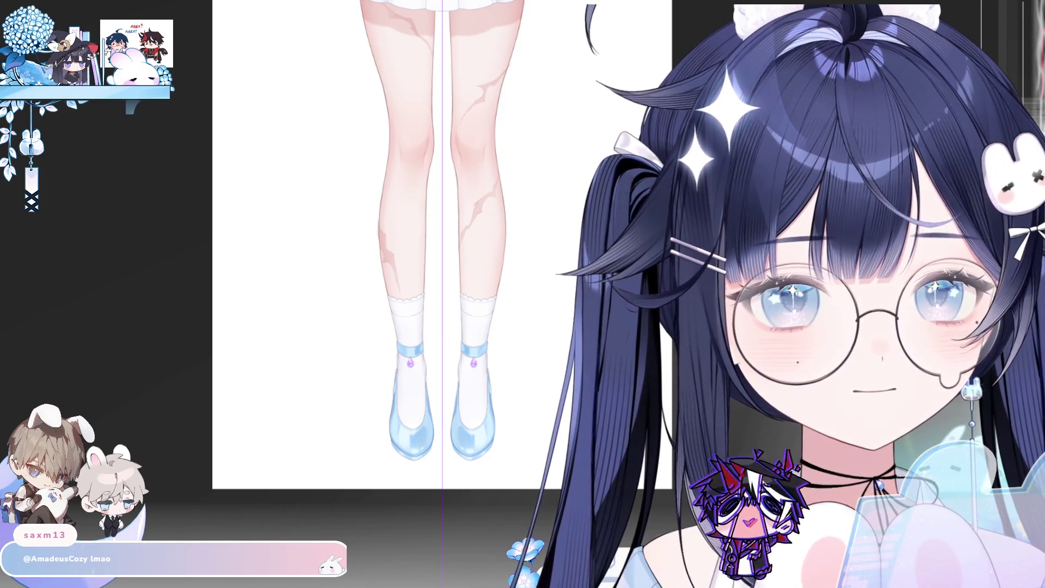
pyautogui.scroll(2, 482, 360)
pyautogui.scroll(-5, 482, 360)
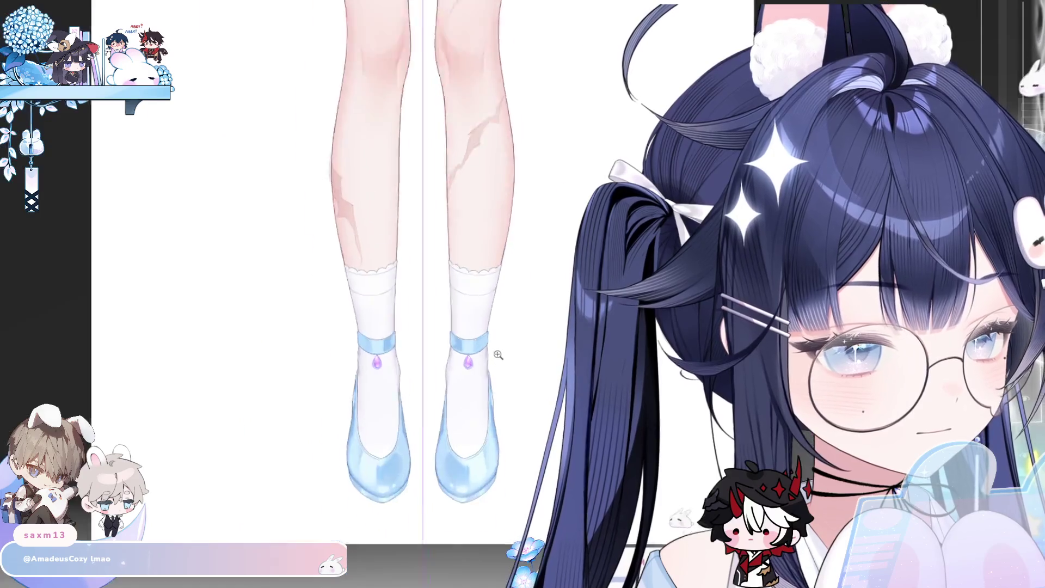
pyautogui.moveTo(477, 451); pyautogui.dragTo(426, 452)
pyautogui.hotkey('ctrl', 'z')
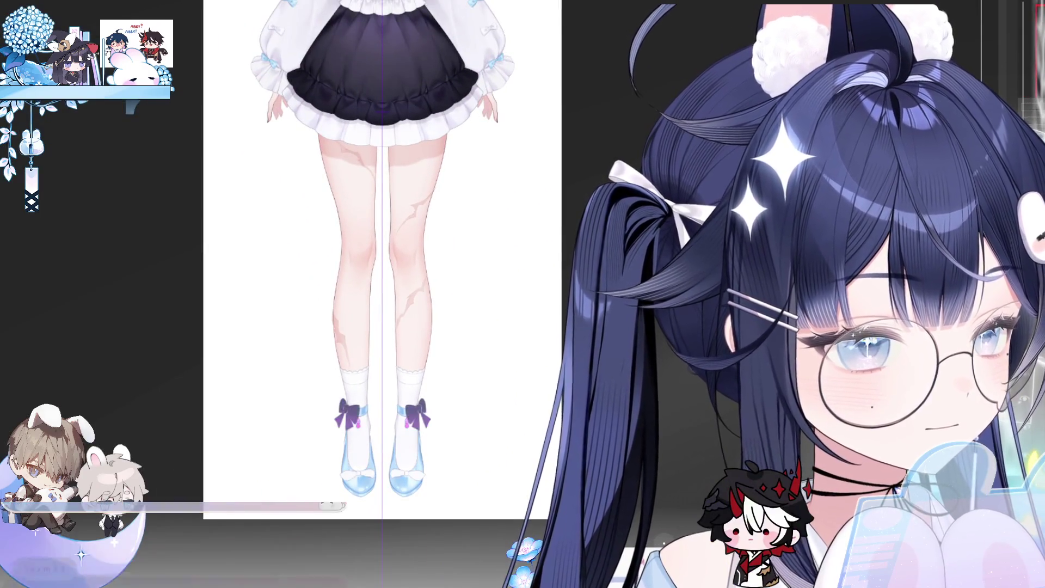
# Zoom in closely on the left shoe with its restored purple ankle bow.
pyautogui.scroll(3, 508, 407)
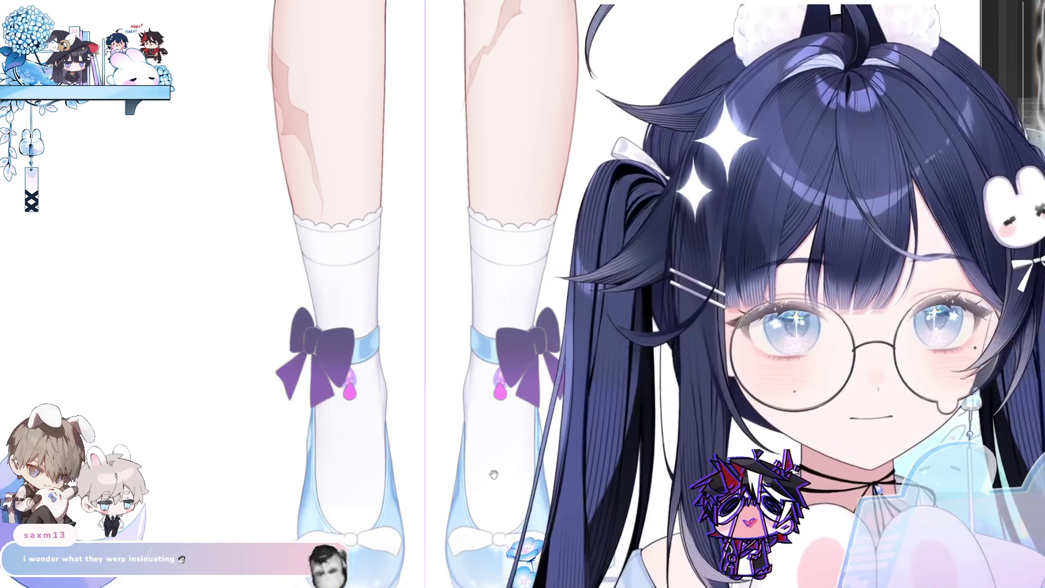
pyautogui.scroll(1, 509, 388)
pyautogui.scroll(-3, 517, 435)
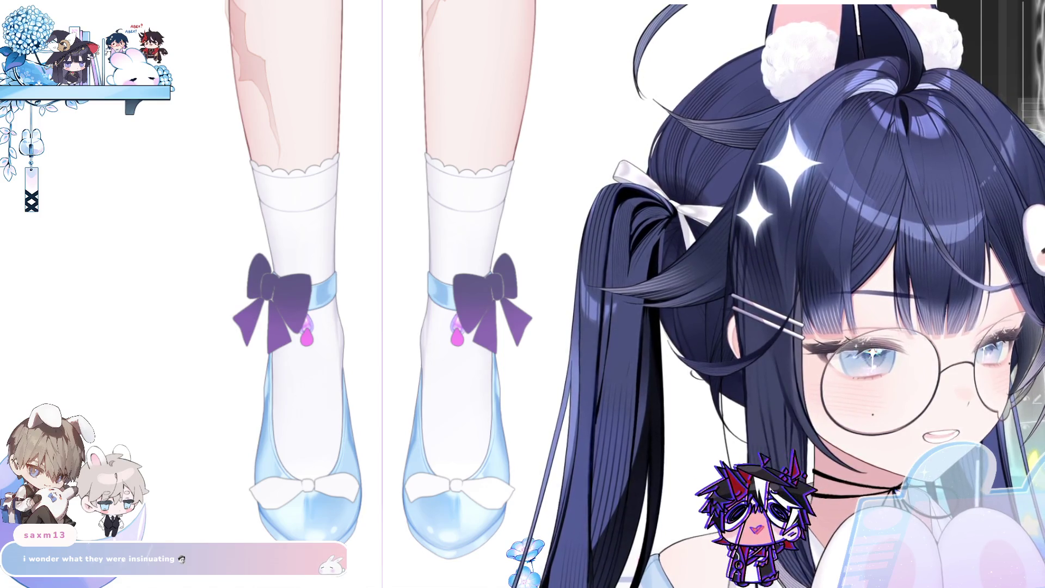
pyautogui.click(294, 482)
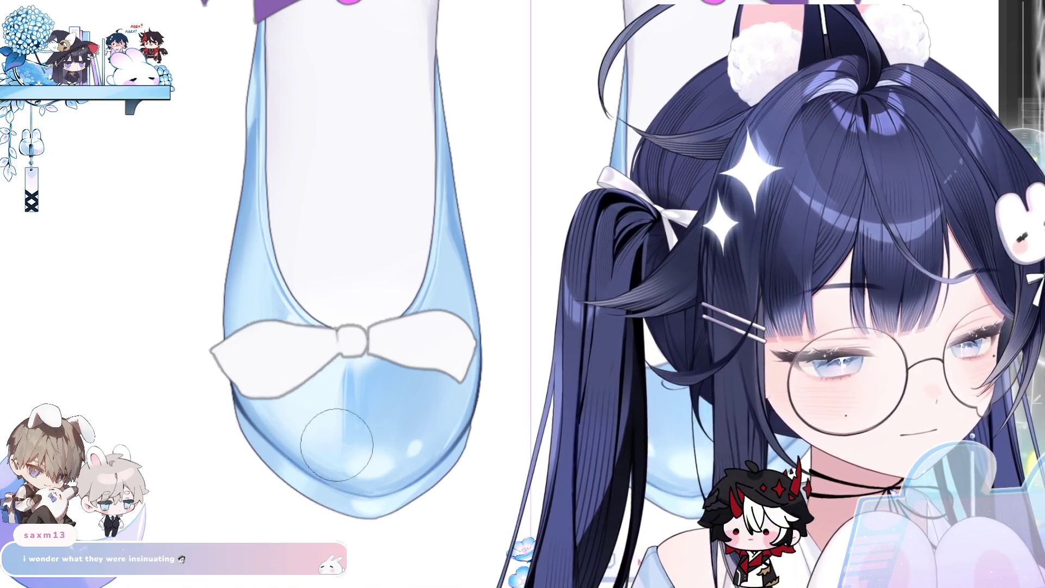
# Mirror the canvas horizontally to check balance, flip it back, and zoom on the left shoe.
pyautogui.hotkey('ctrl', '-')
pyautogui.hotkey('ctrl', '-')
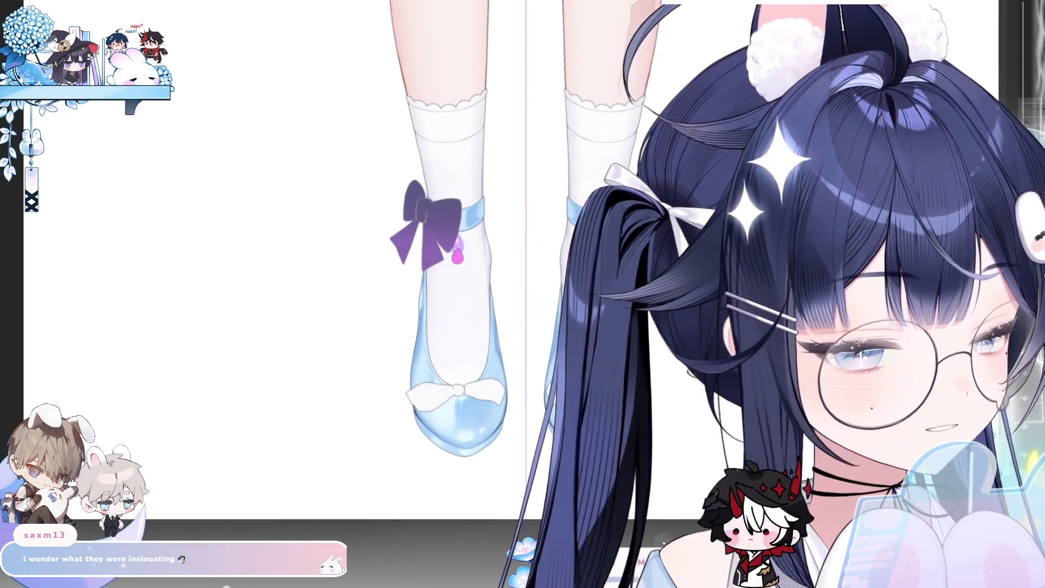
pyautogui.press('h')
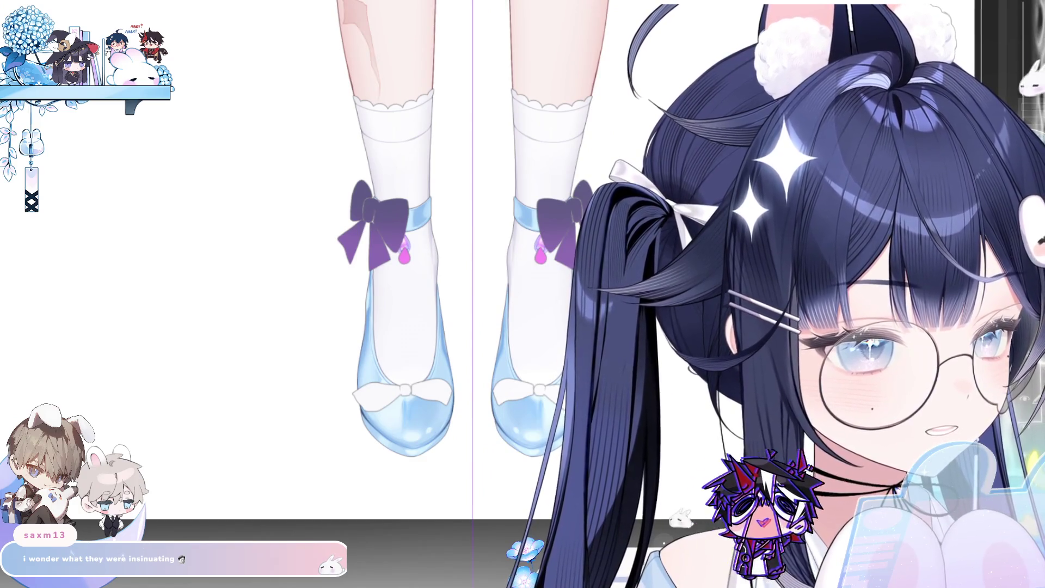
pyautogui.press('h')
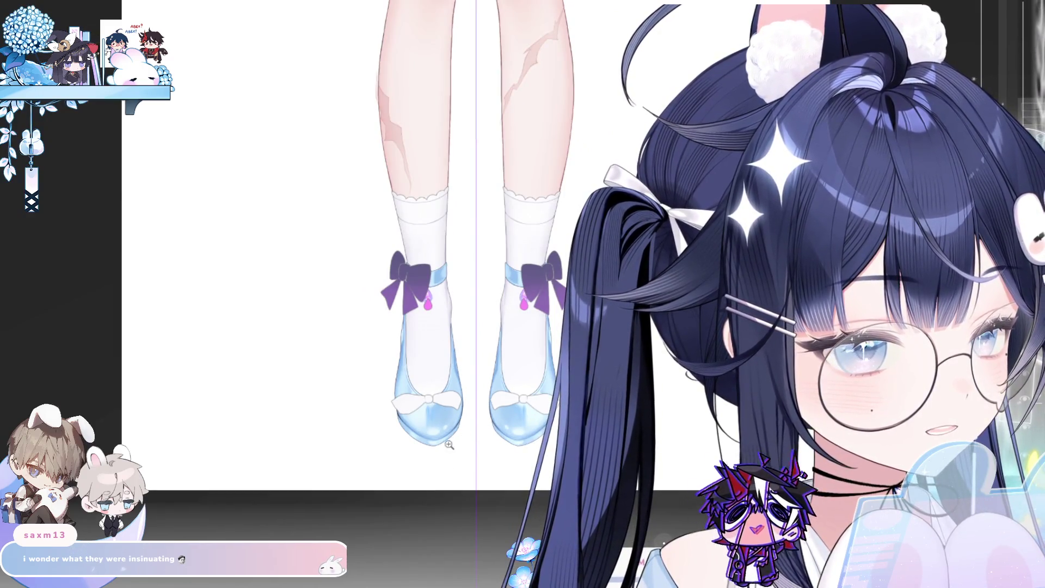
pyautogui.click(506, 398)
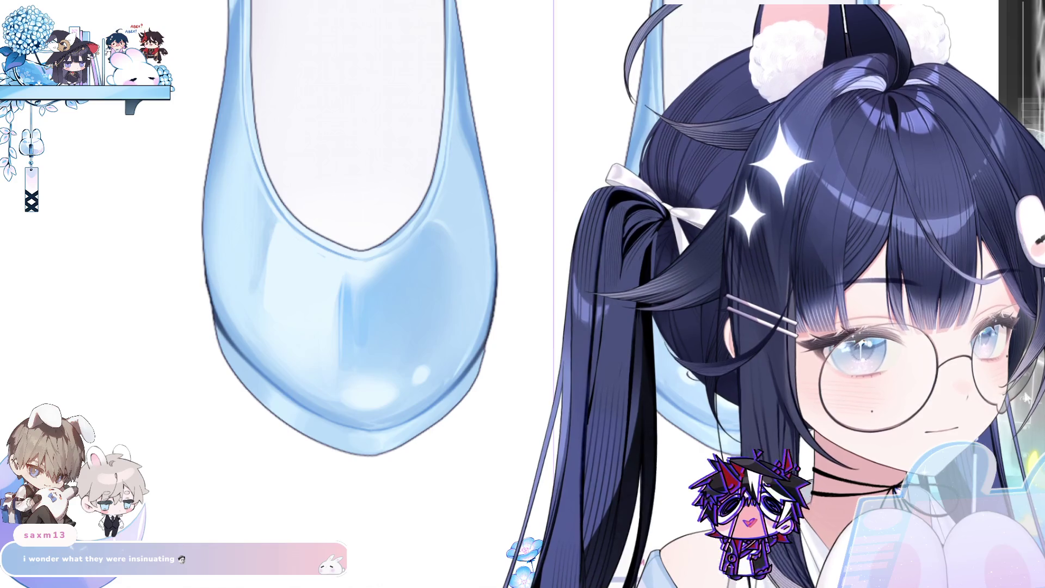
# Draw a short dark outline along the left shoe's right edge, then pan to the second shoe.
pyautogui.scroll(1, 488, 339)
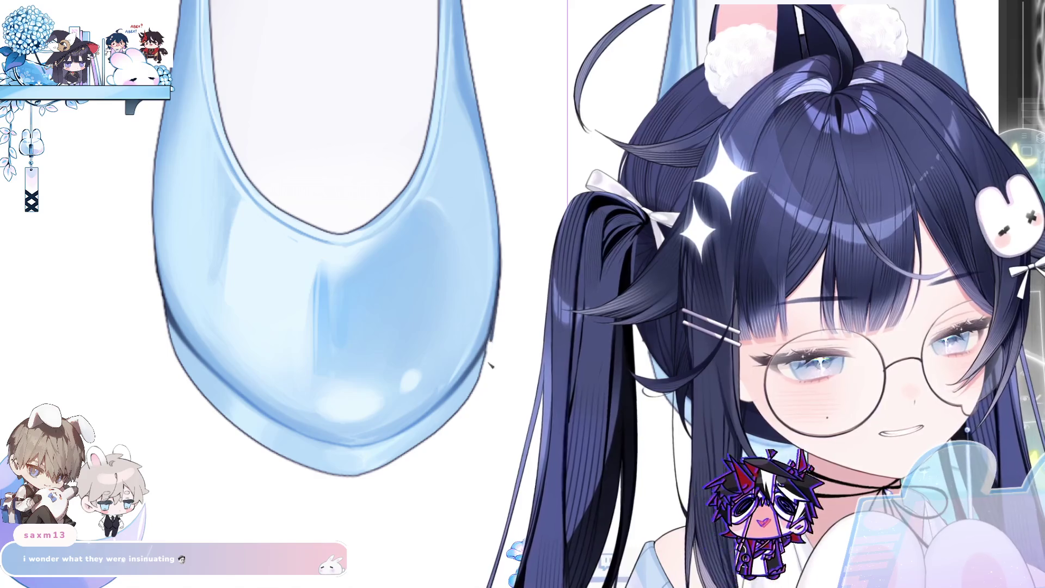
pyautogui.moveTo(489, 340); pyautogui.dragTo(499, 303)
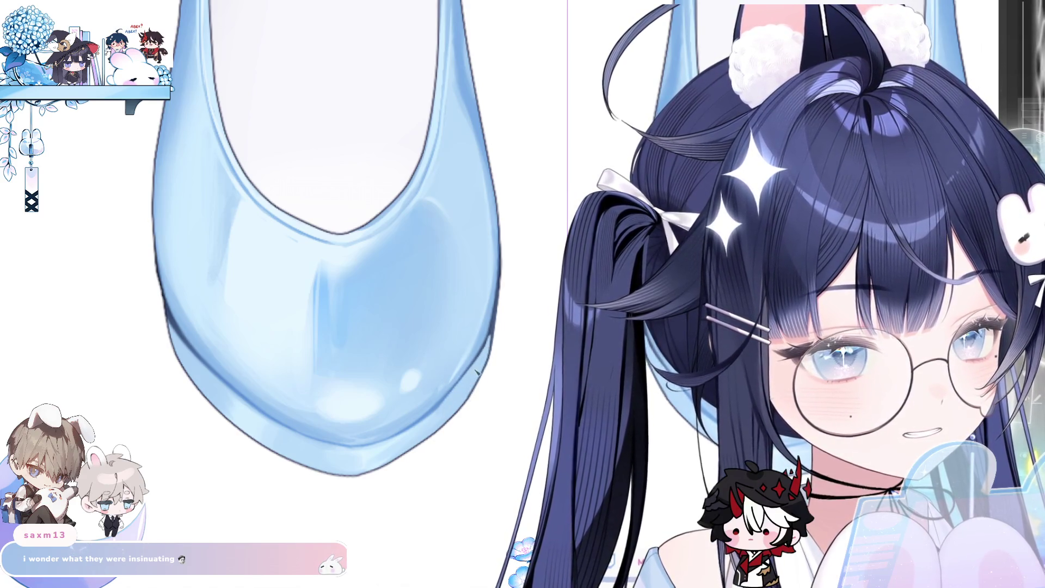
pyautogui.moveTo(558, 244)
pyautogui.mouseDown()
pyautogui.moveTo(372, 203)
pyautogui.moveTo(264, 140)
pyautogui.mouseUp()
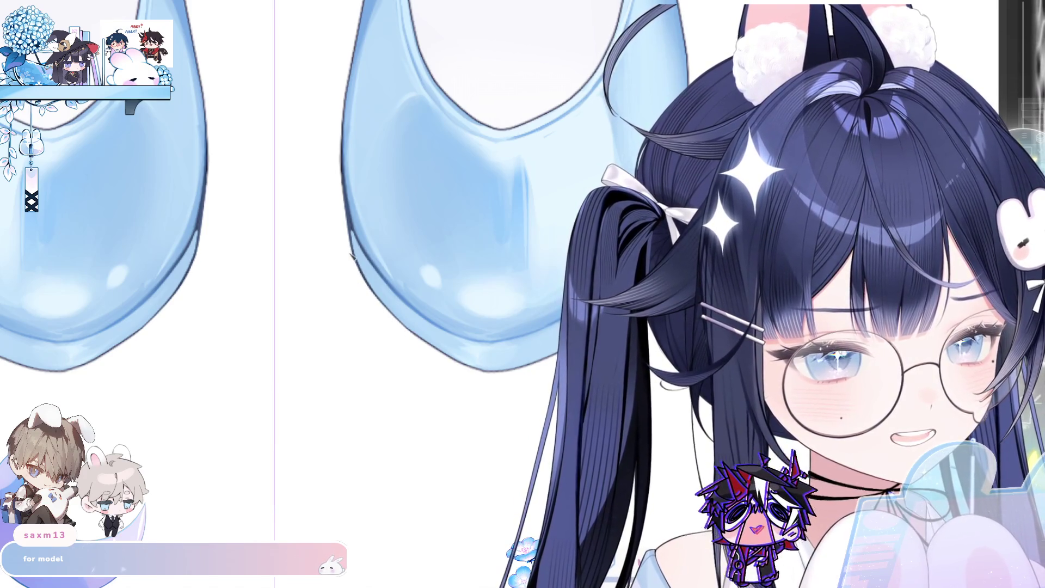
pyautogui.scroll(-3, 349, 254)
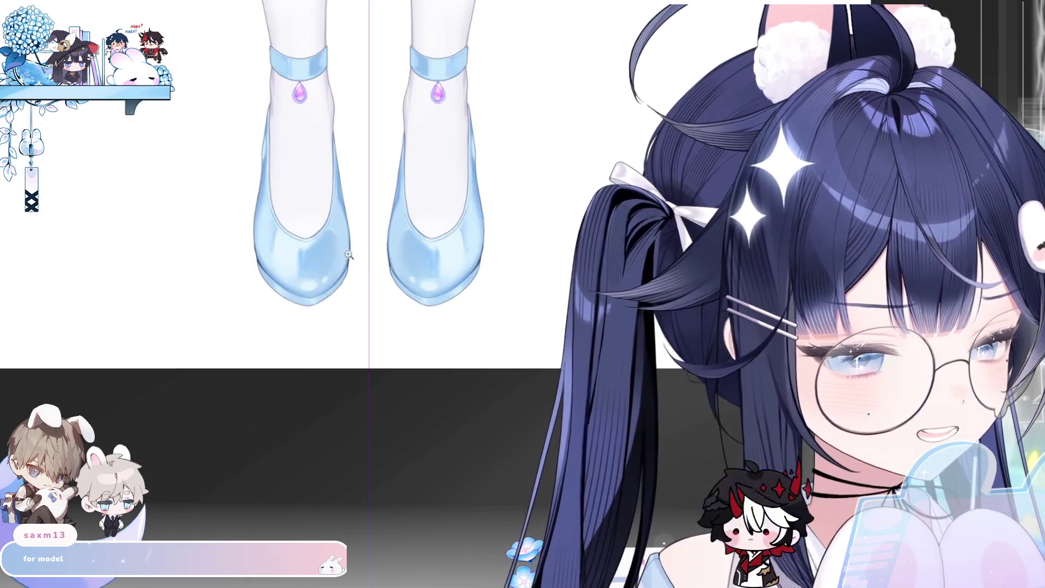
pyautogui.scroll(3, 392, 234)
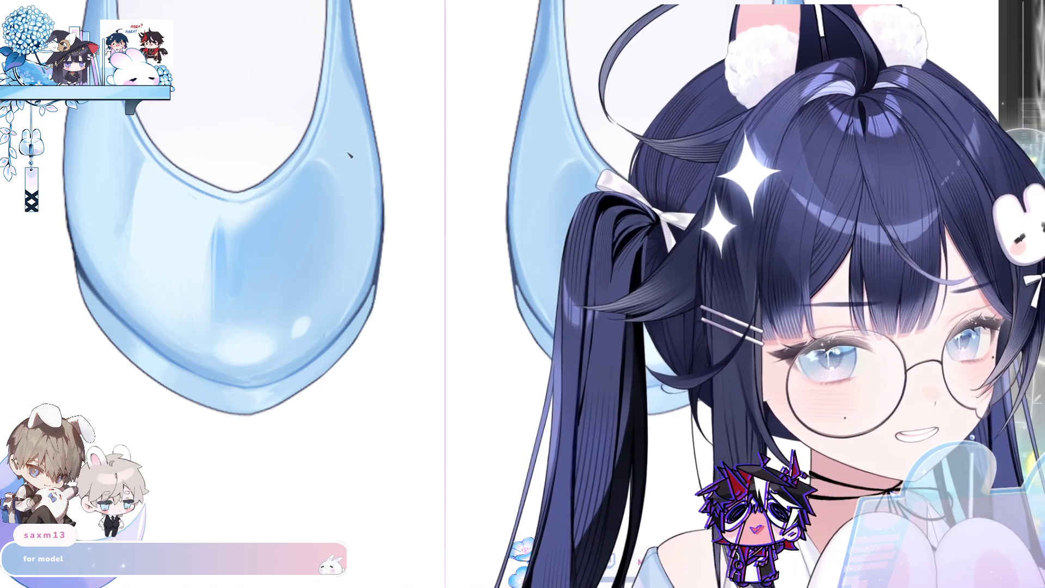
pyautogui.moveTo(80, 267); pyautogui.dragTo(191, 321)
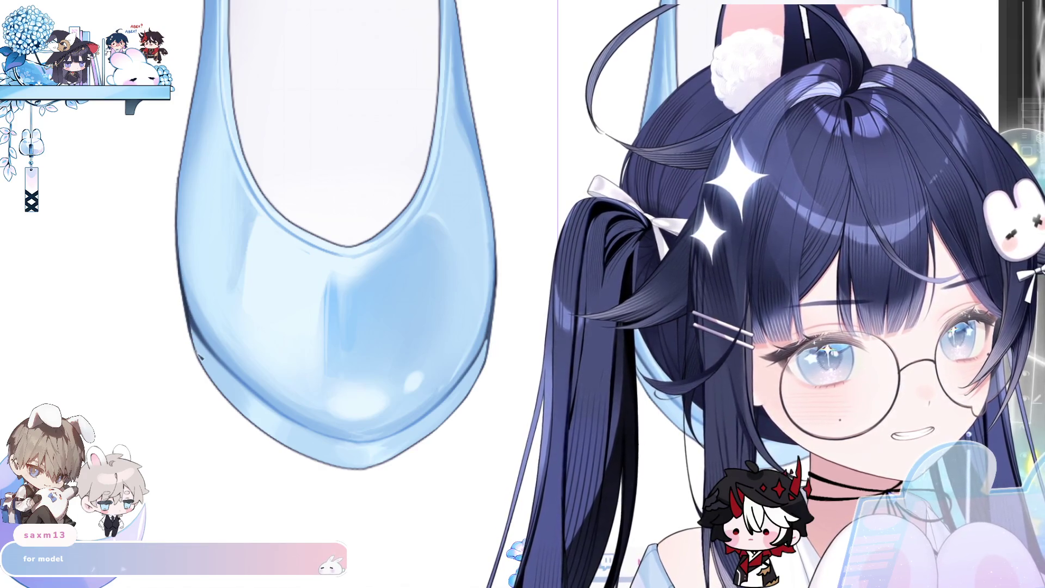
pyautogui.scroll(-5, 468, 375)
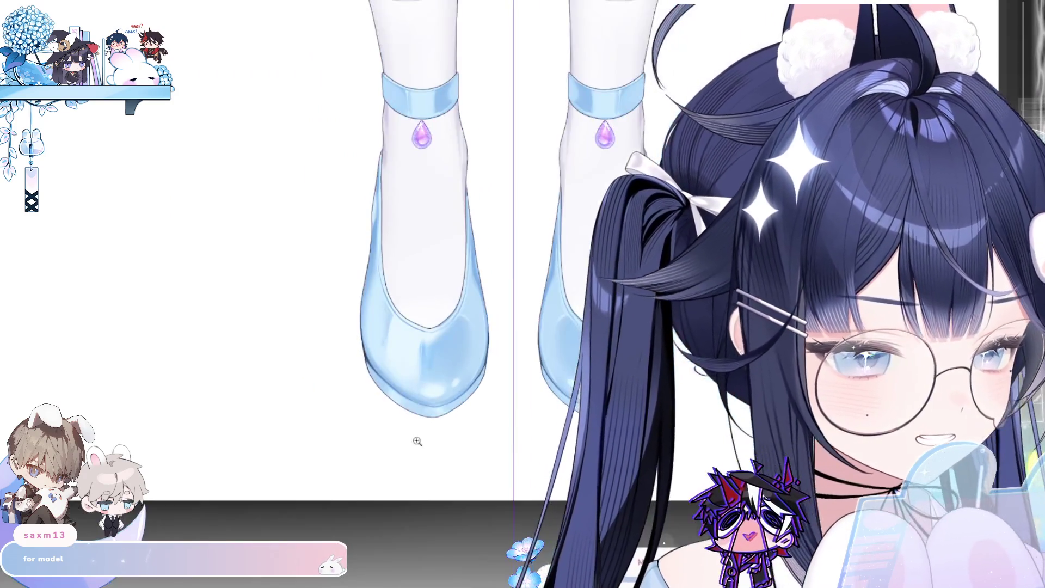
pyautogui.scroll(4, 292, 383)
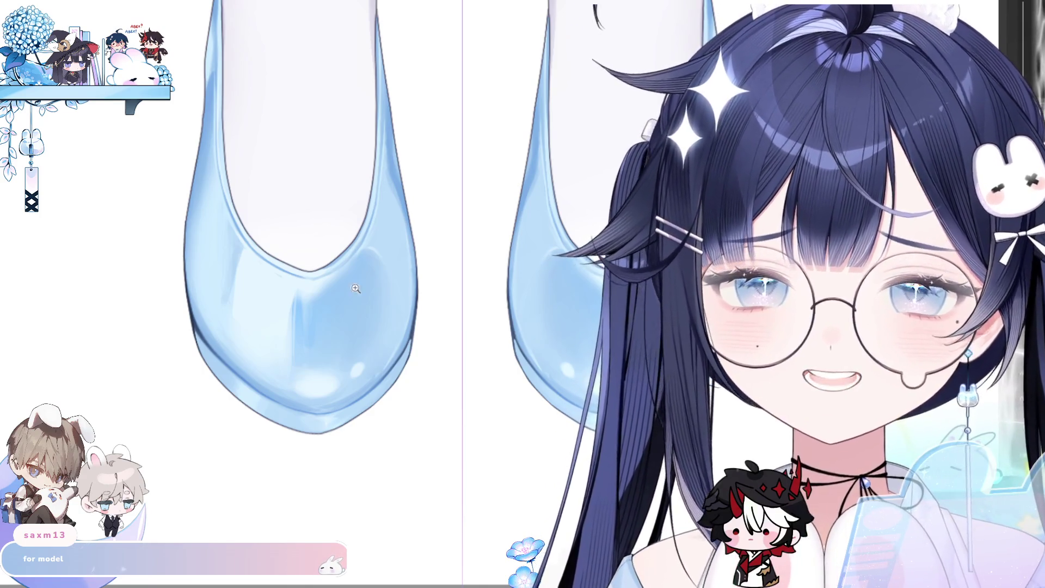
pyautogui.scroll(2, 379, 376)
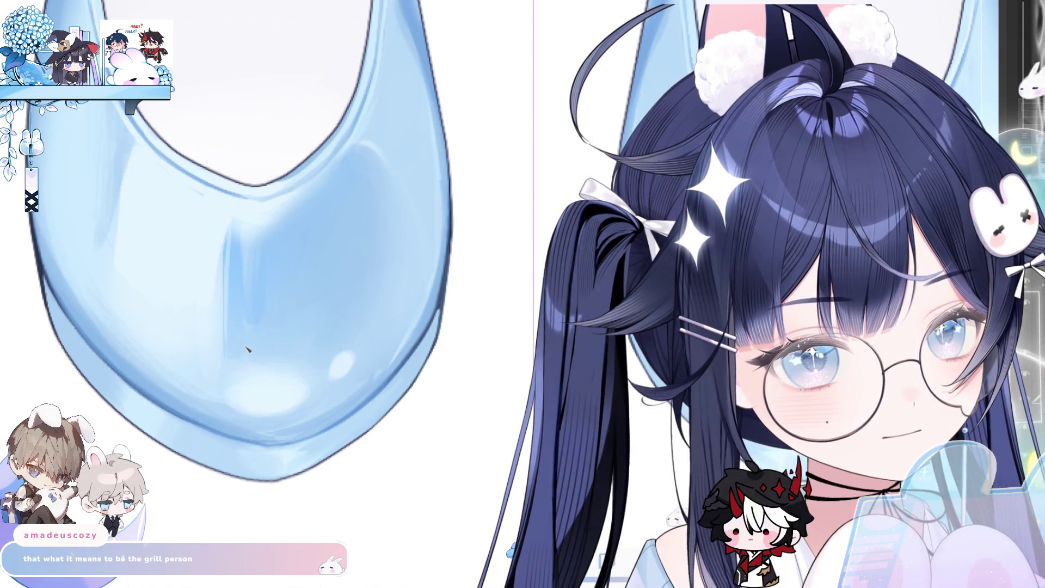
pyautogui.moveTo(245, 345)
pyautogui.mouseDown()
pyautogui.moveTo(256, 327)
pyautogui.moveTo(455, 273)
pyautogui.mouseUp()
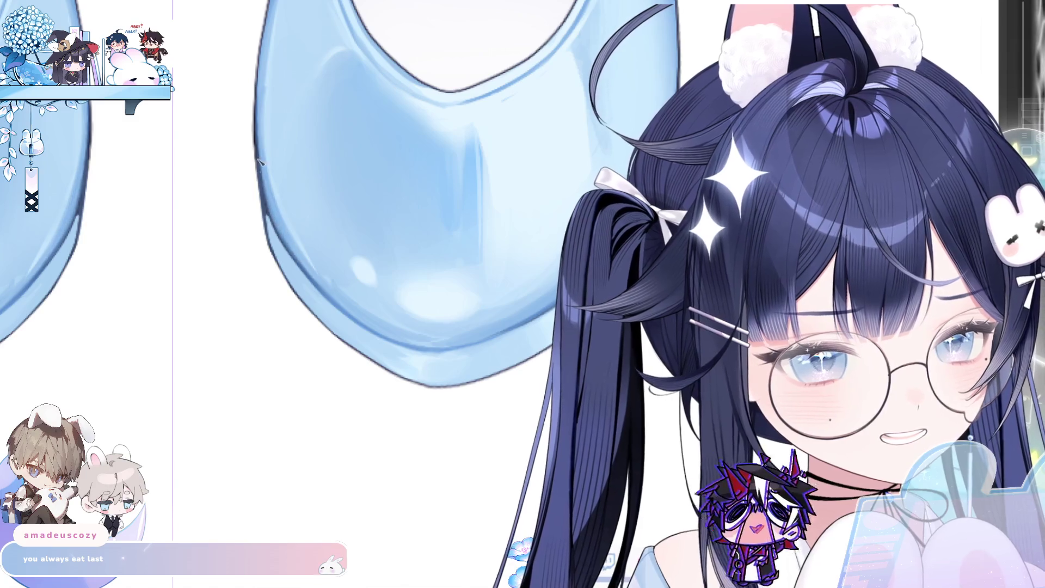
pyautogui.scroll(-3, 332, 220)
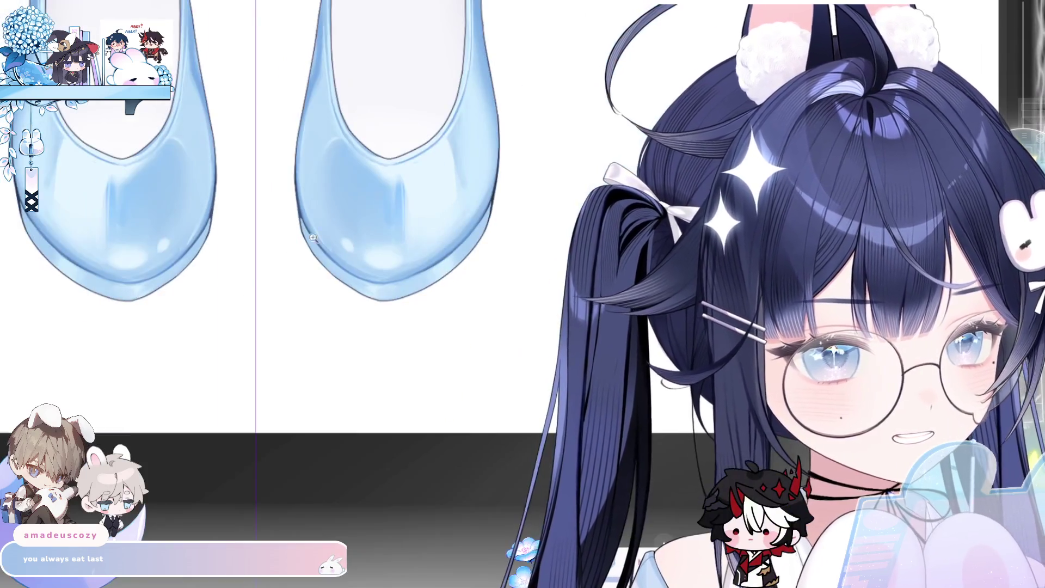
pyautogui.moveTo(275, 267); pyautogui.dragTo(389, 414)
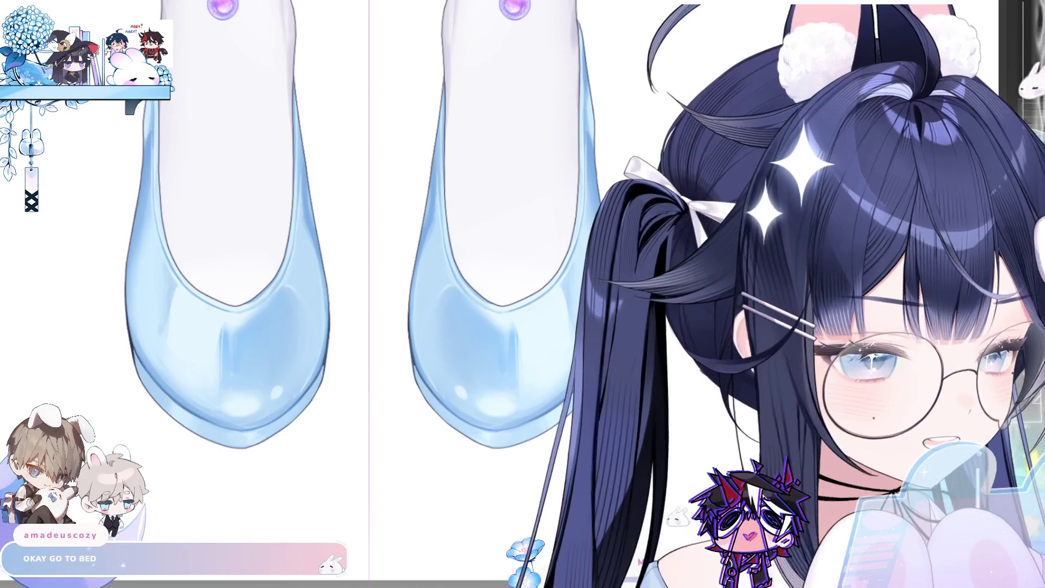
pyautogui.scroll(-5, 510, 447)
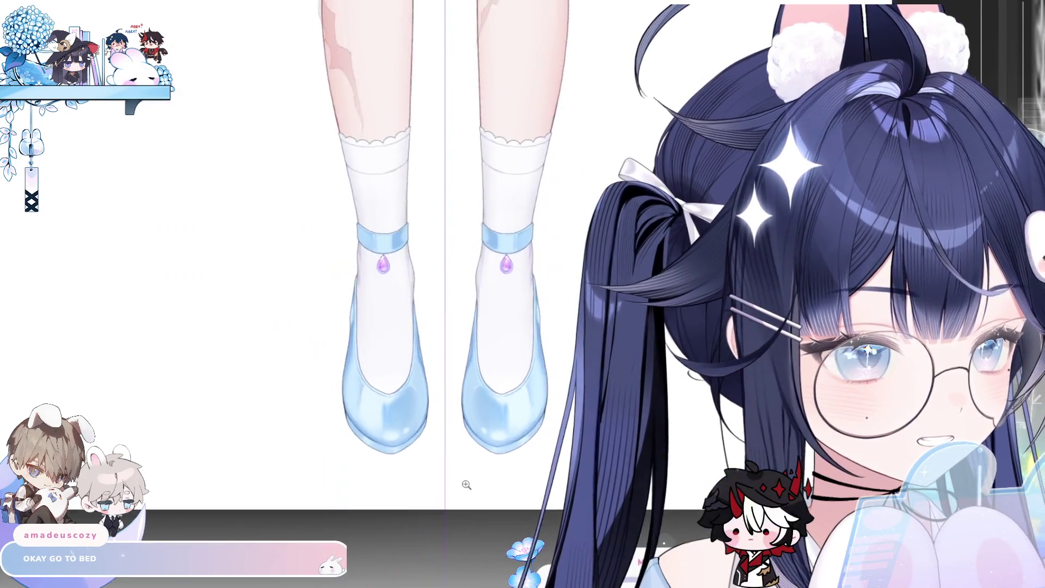
pyautogui.scroll(5, 543, 438)
pyautogui.scroll(2, 543, 439)
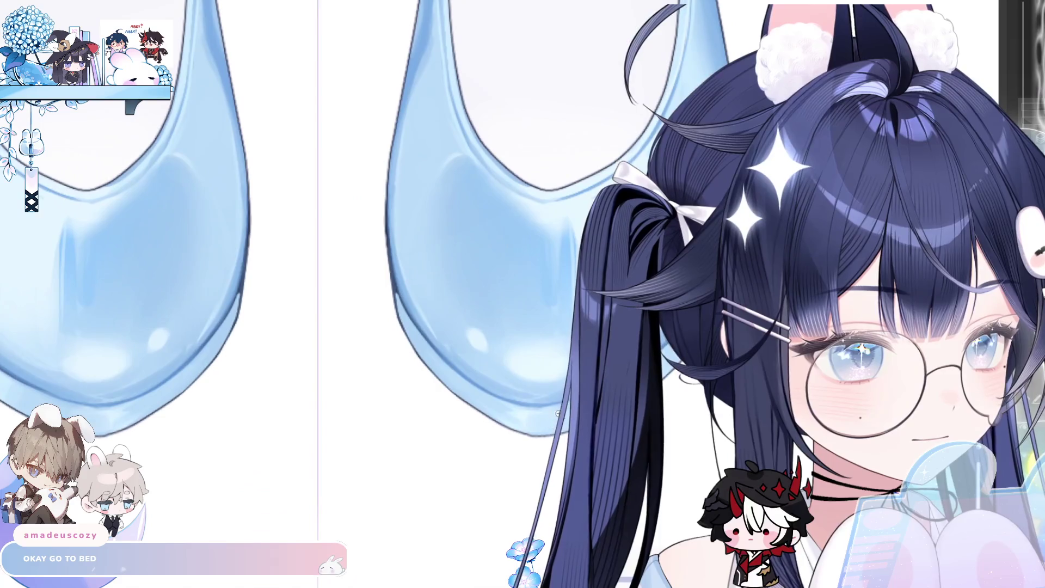
pyautogui.moveTo(347, 499); pyautogui.dragTo(564, 393)
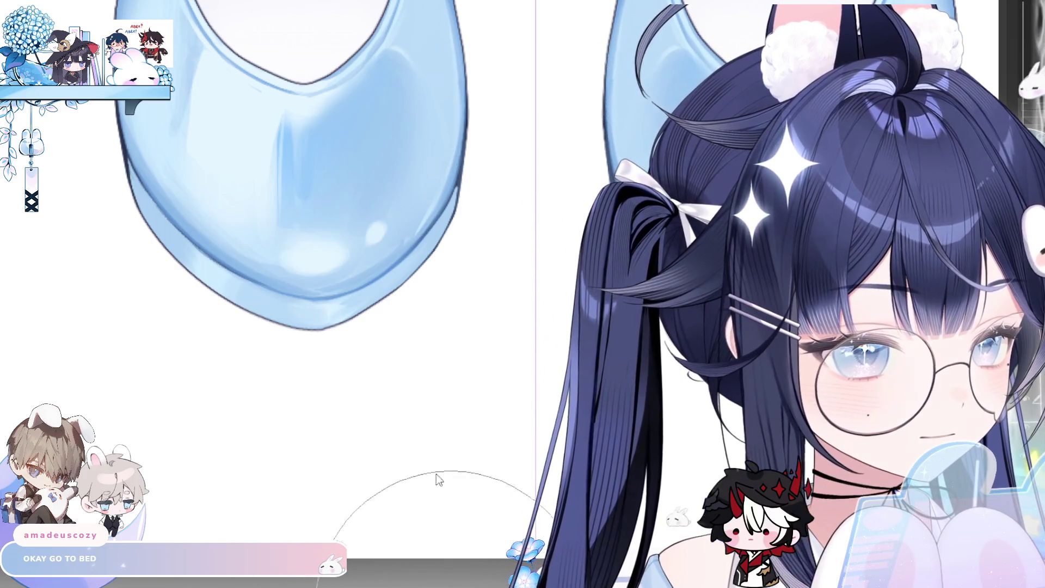
pyautogui.hscroll(5, 537, 397)
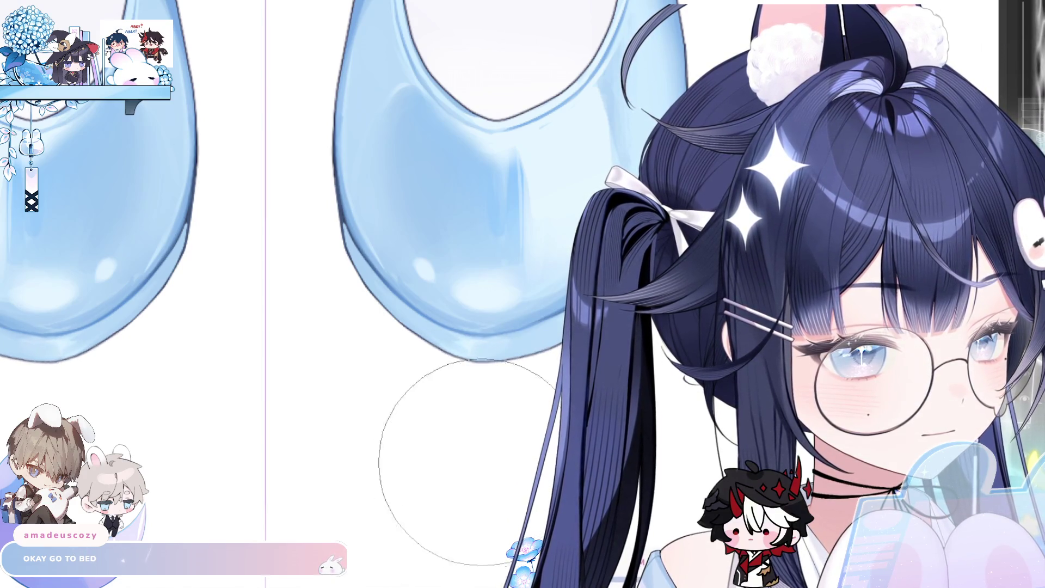
pyautogui.scroll(-3, 468, 447)
pyautogui.scroll(4, 510, 261)
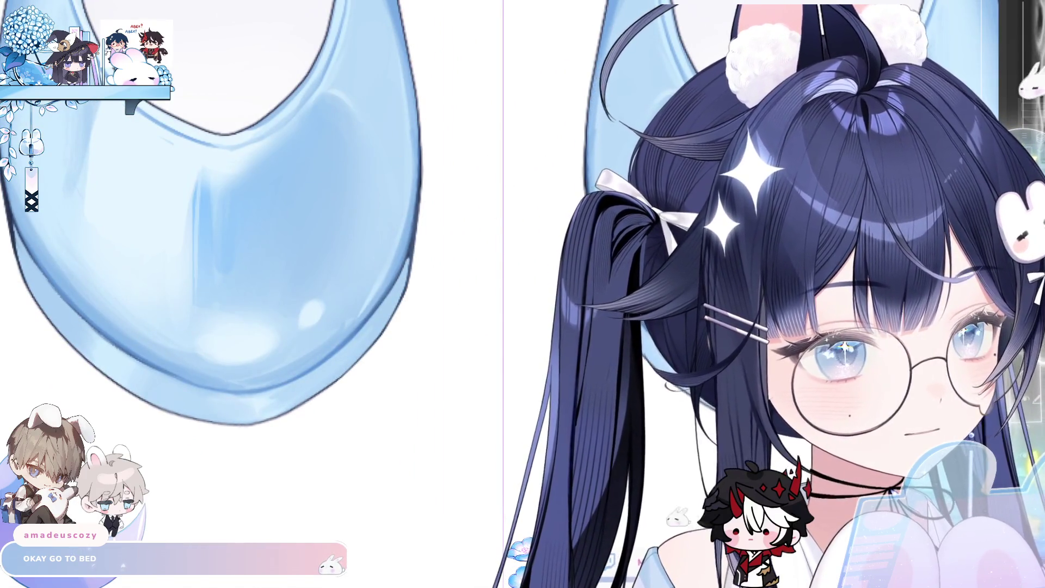
pyautogui.hscroll(5, 262, 294)
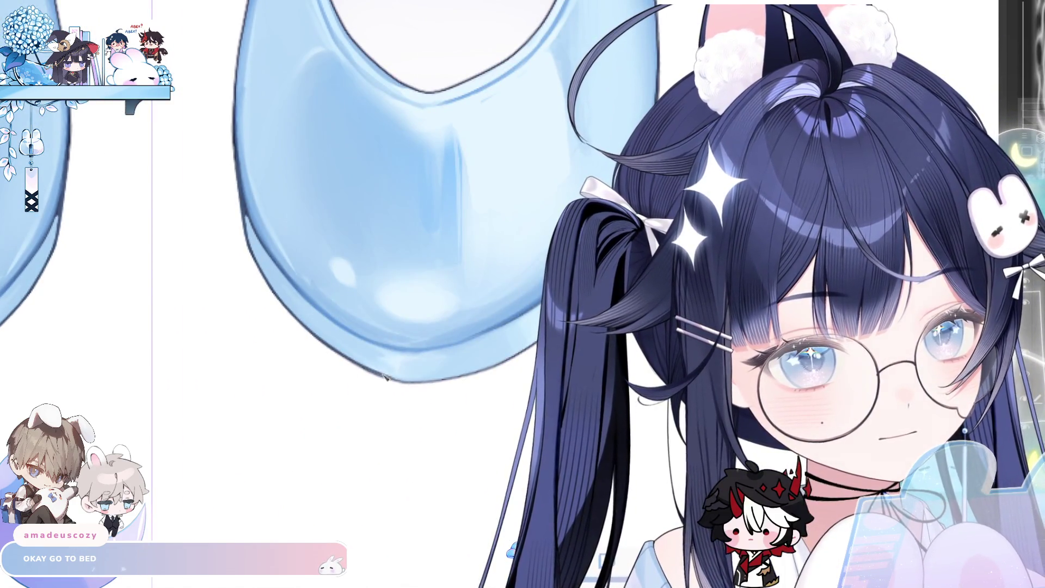
pyautogui.hscroll(-6, 341, 223)
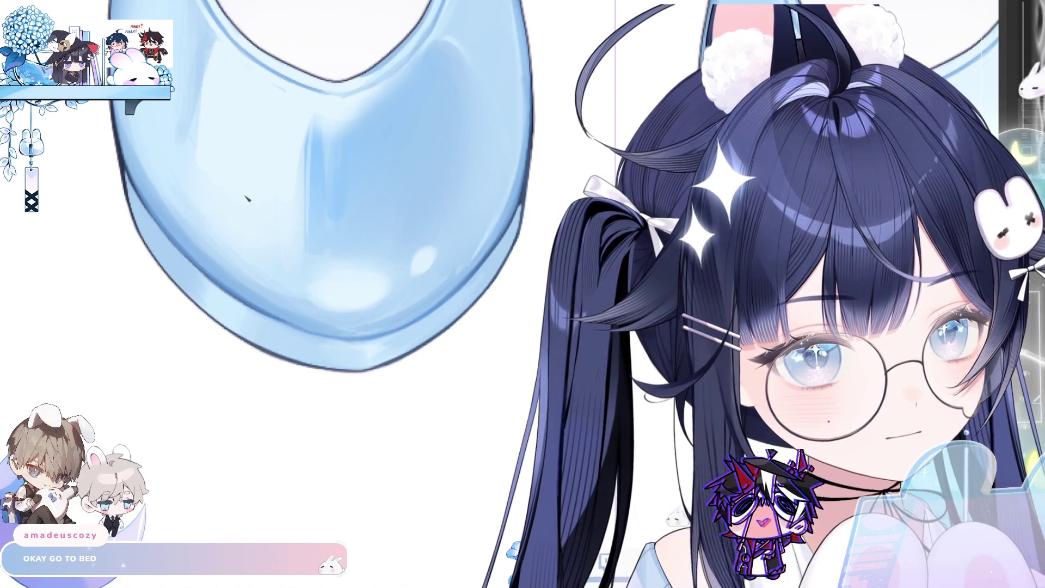
pyautogui.scroll(-3, 452, 330)
pyautogui.scroll(4, 466, 385)
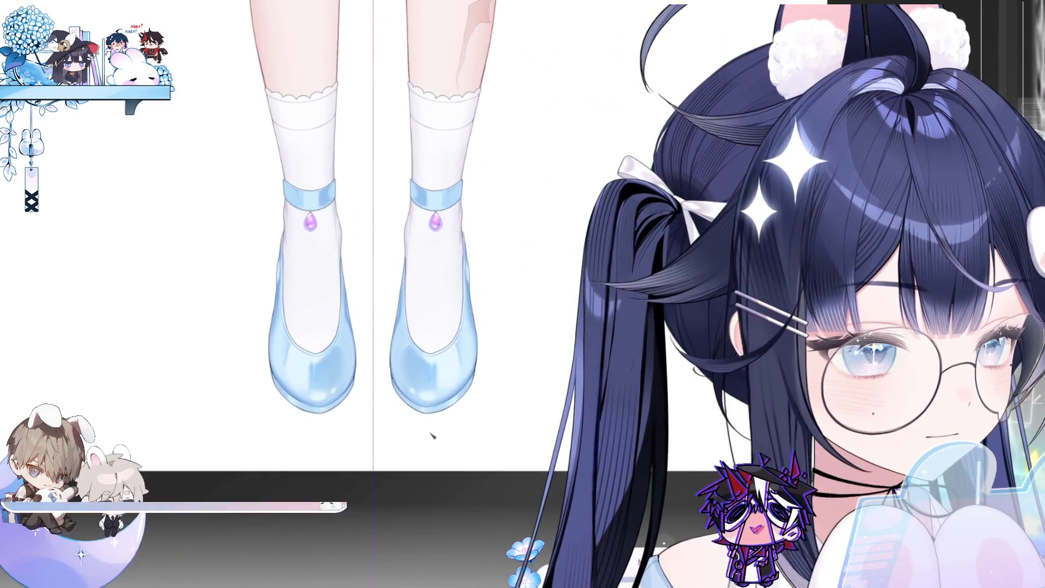
pyautogui.scroll(1, 441, 385)
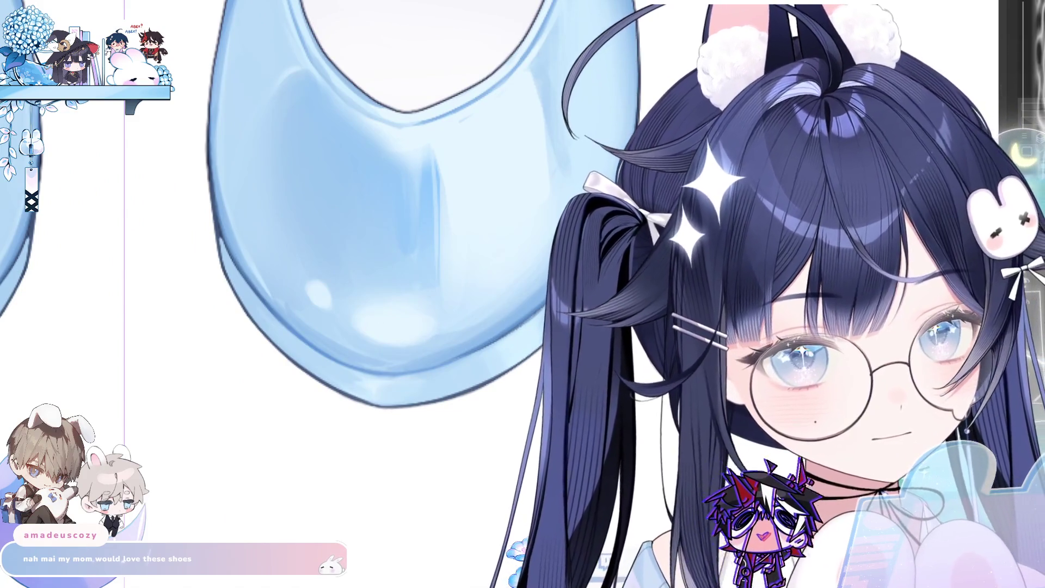
pyautogui.scroll(-2, 432, 334)
pyautogui.scroll(3, 431, 333)
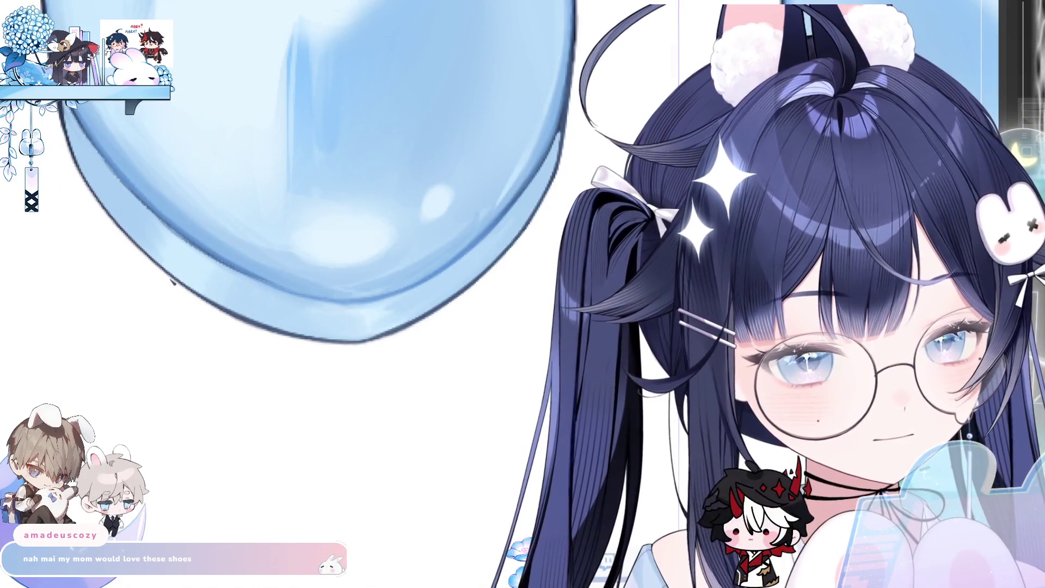
pyautogui.scroll(-2, 196, 289)
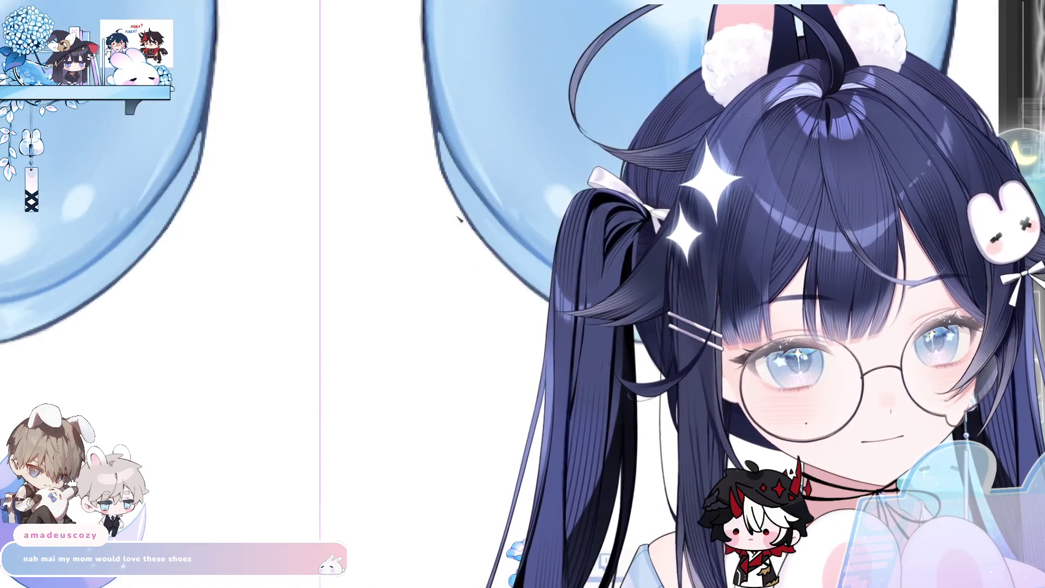
pyautogui.scroll(2, 209, 289)
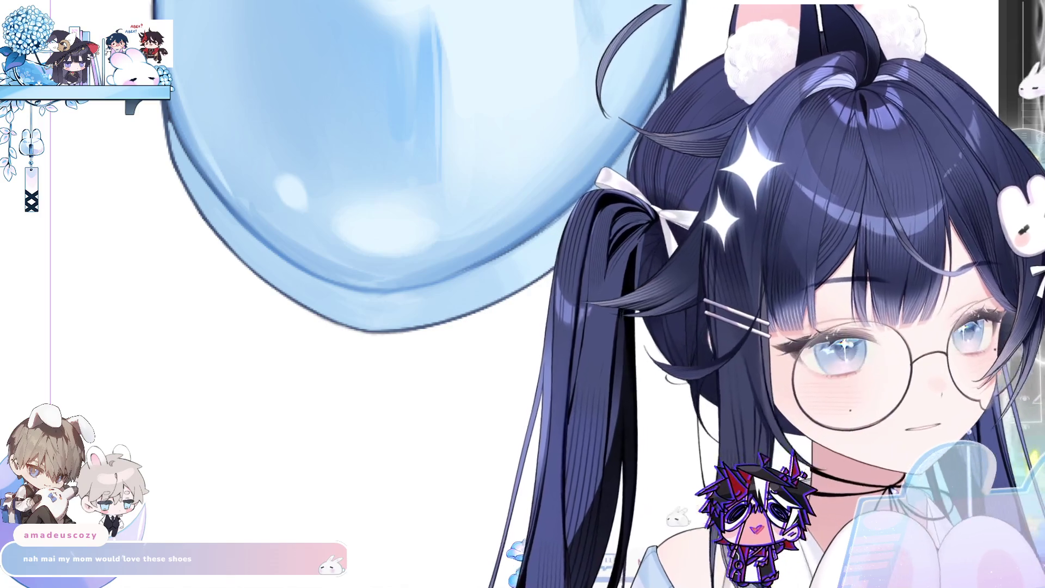
pyautogui.scroll(-3, 483, 292)
pyautogui.moveTo(541, 265); pyautogui.dragTo(513, 391)
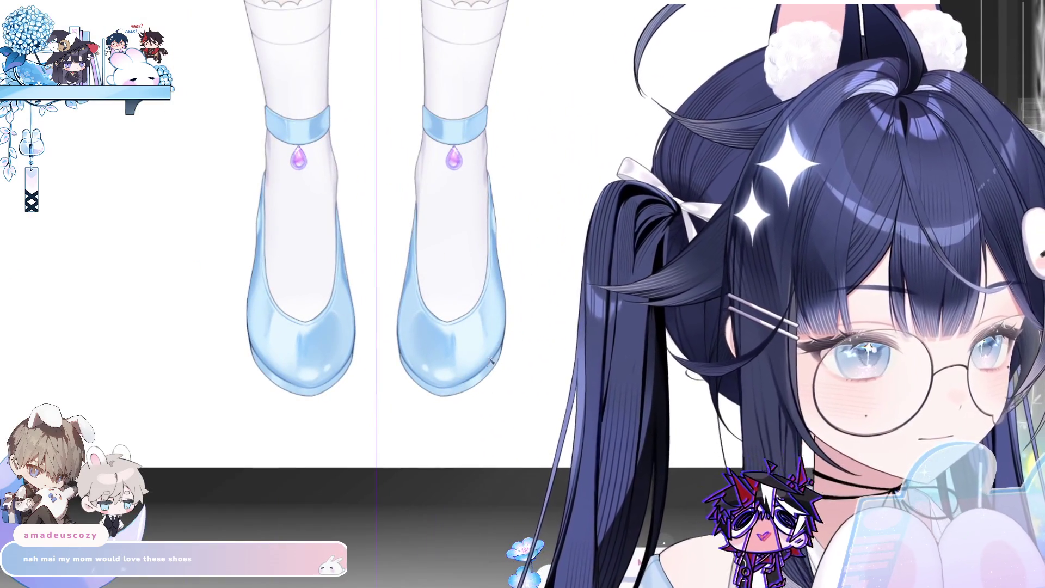
pyautogui.click(474, 370)
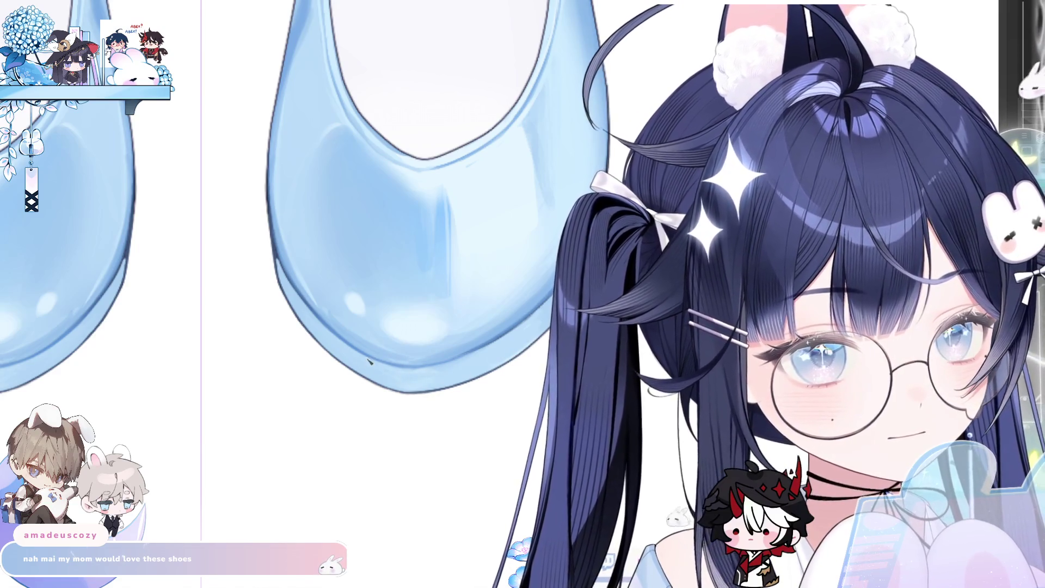
pyautogui.press('h')
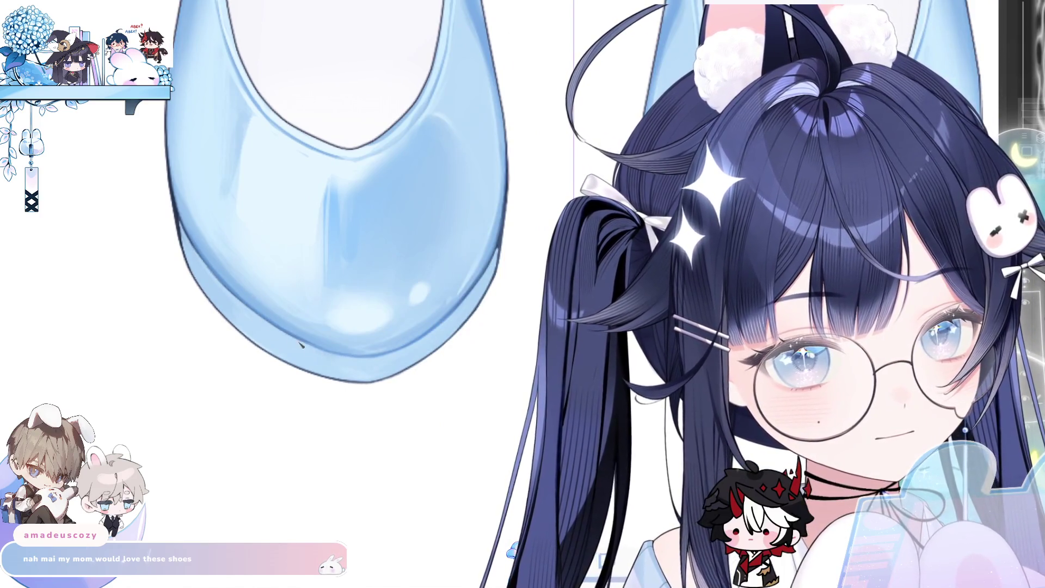
pyautogui.scroll(-2, 452, 297)
pyautogui.scroll(-2, 452, 296)
pyautogui.scroll(1, 417, 334)
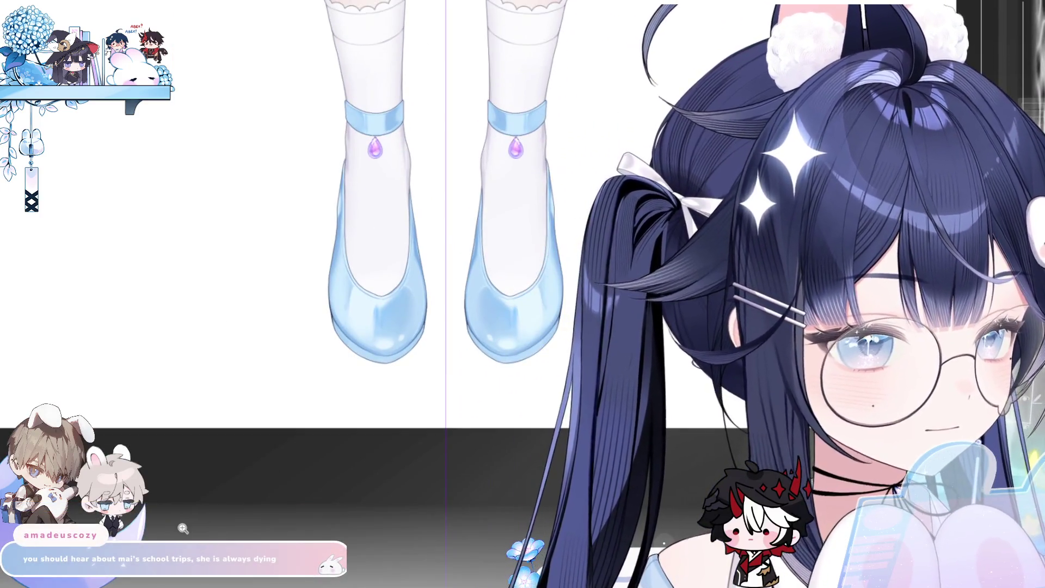
# Try a darker blue band along one shoe's bottom rim, then undo it.
pyautogui.scroll(2, 417, 333)
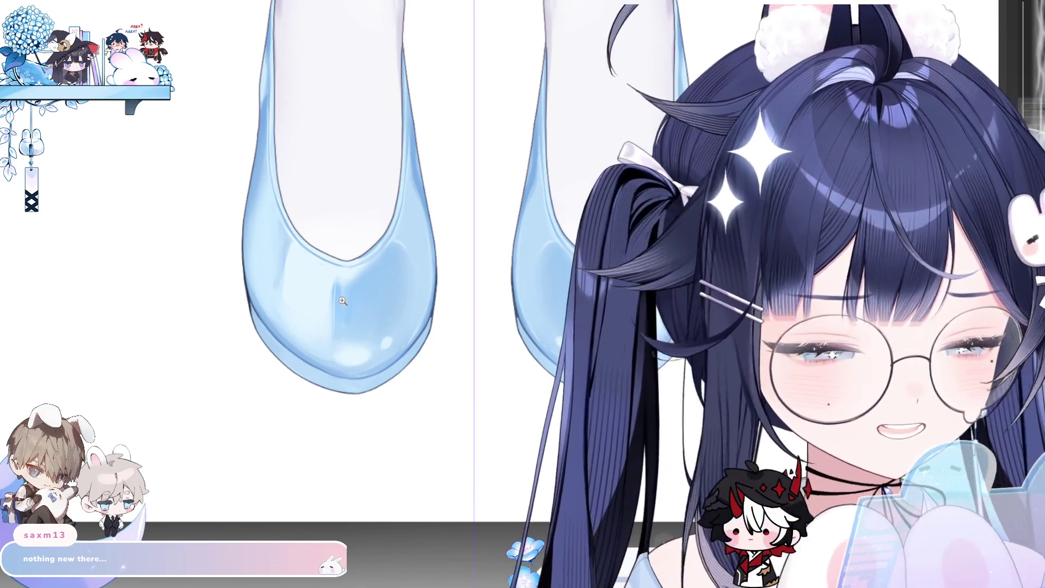
pyautogui.click(275, 327)
pyautogui.moveTo(267, 333); pyautogui.dragTo(176, 248)
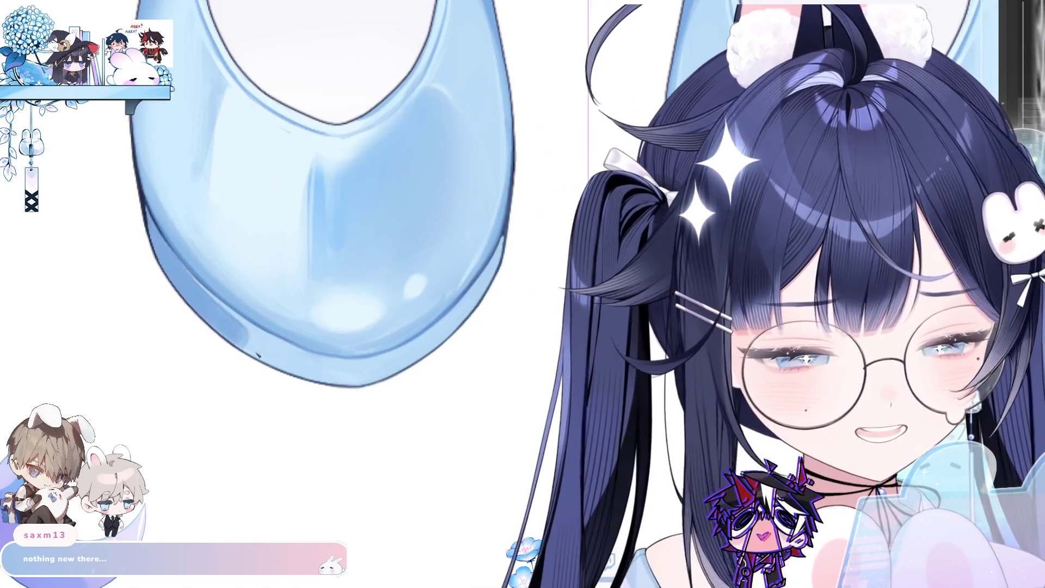
pyautogui.moveTo(337, 371)
pyautogui.mouseDown()
pyautogui.moveTo(366, 373)
pyautogui.moveTo(444, 334)
pyautogui.mouseUp()
pyautogui.hotkey('ctrl', 'z')
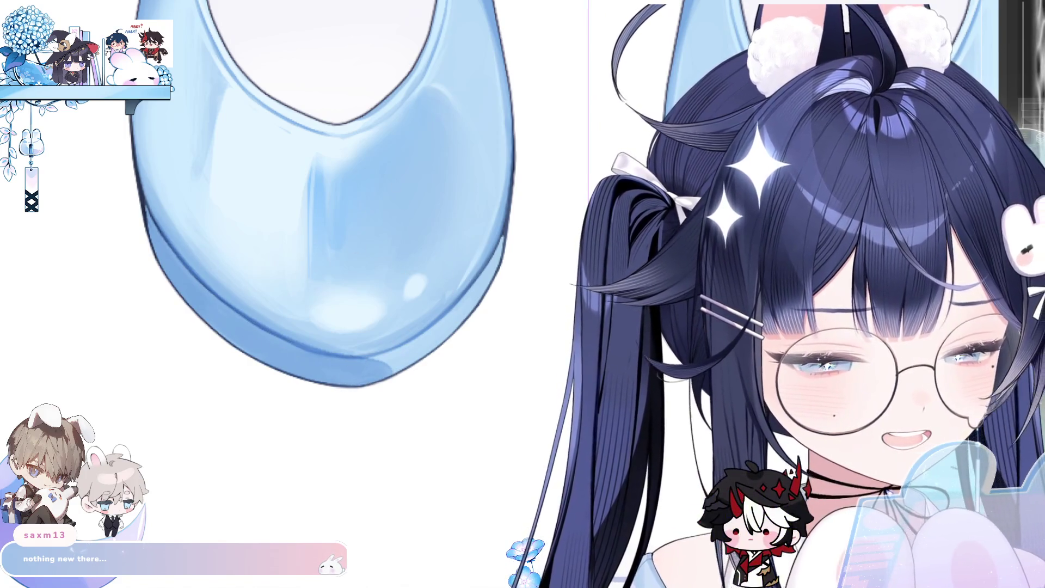
# Paint darker blue symmetrically along both shoes' lower rims and refine the shading.
pyautogui.hscroll(6, 175, 324)
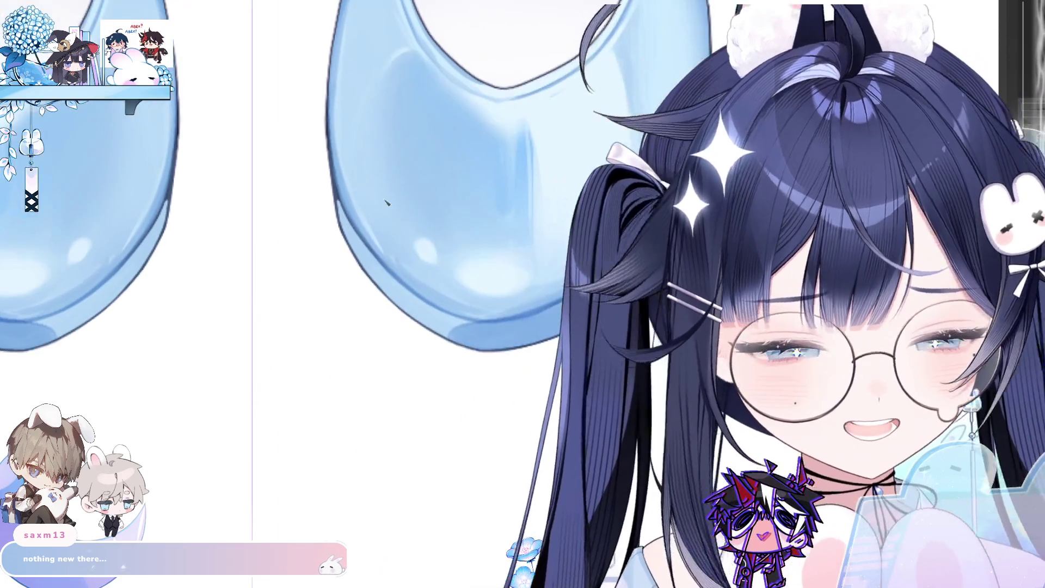
pyautogui.moveTo(328, 186); pyautogui.dragTo(335, 213)
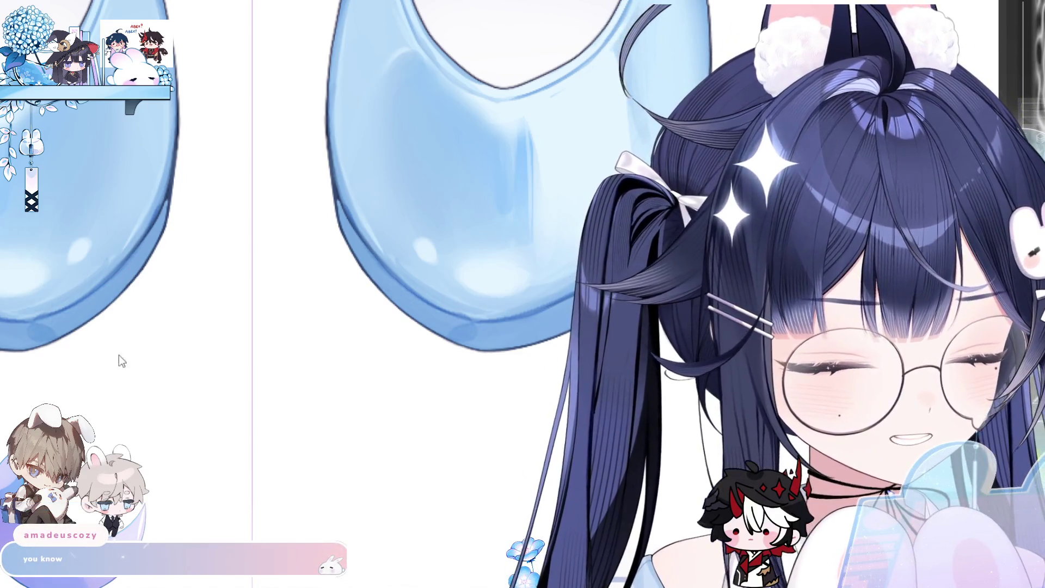
pyautogui.moveTo(102, 364); pyautogui.dragTo(442, 269)
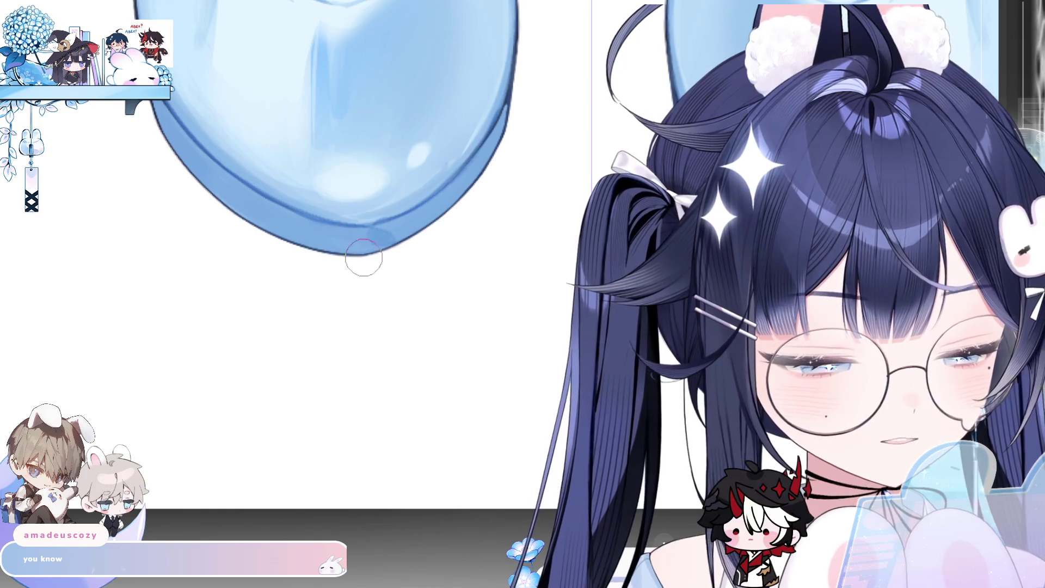
pyautogui.moveTo(345, 252); pyautogui.dragTo(404, 231)
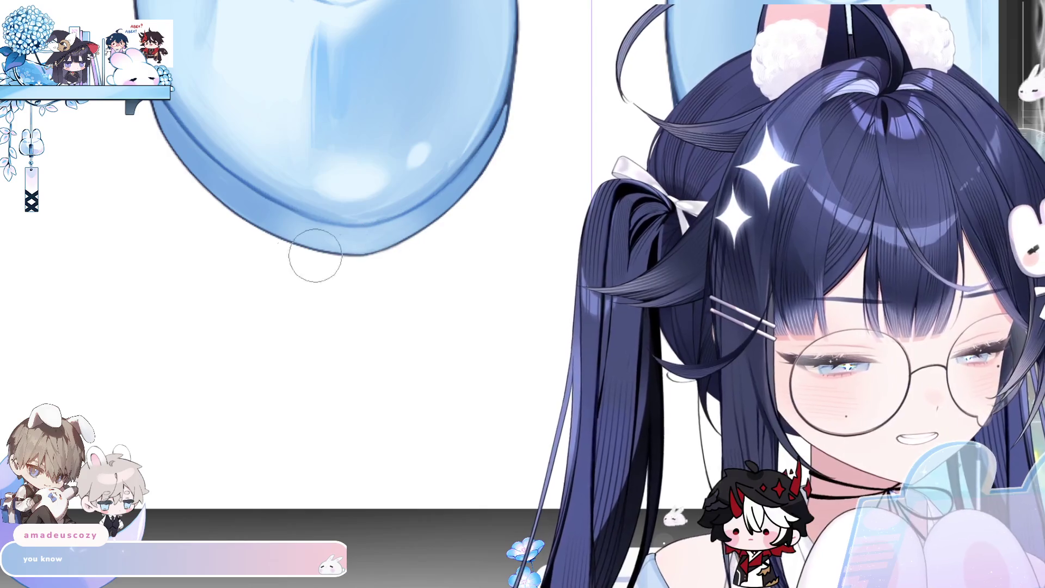
pyautogui.scroll(-6, 345, 289)
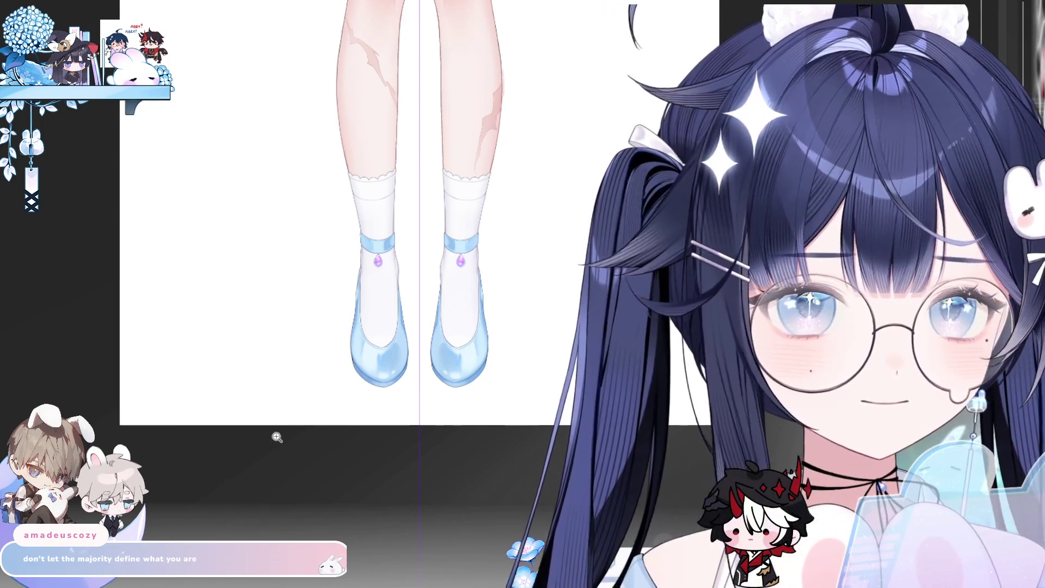
pyautogui.moveTo(392, 383)
pyautogui.mouseDown()
pyautogui.moveTo(483, 325)
pyautogui.moveTo(374, 375)
pyautogui.moveTo(436, 354)
pyautogui.moveTo(422, 415)
pyautogui.moveTo(306, 527)
pyautogui.mouseUp()
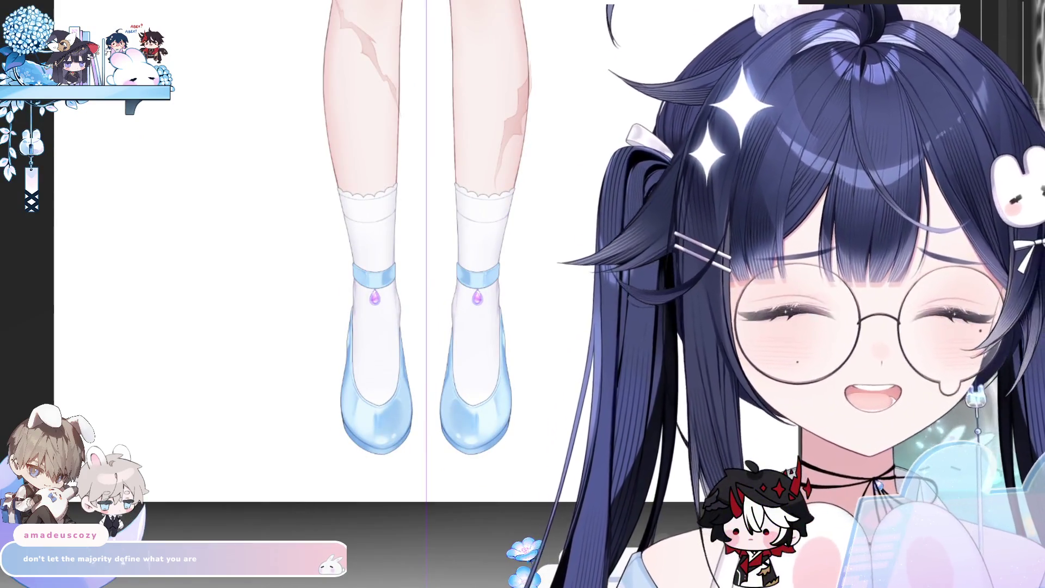
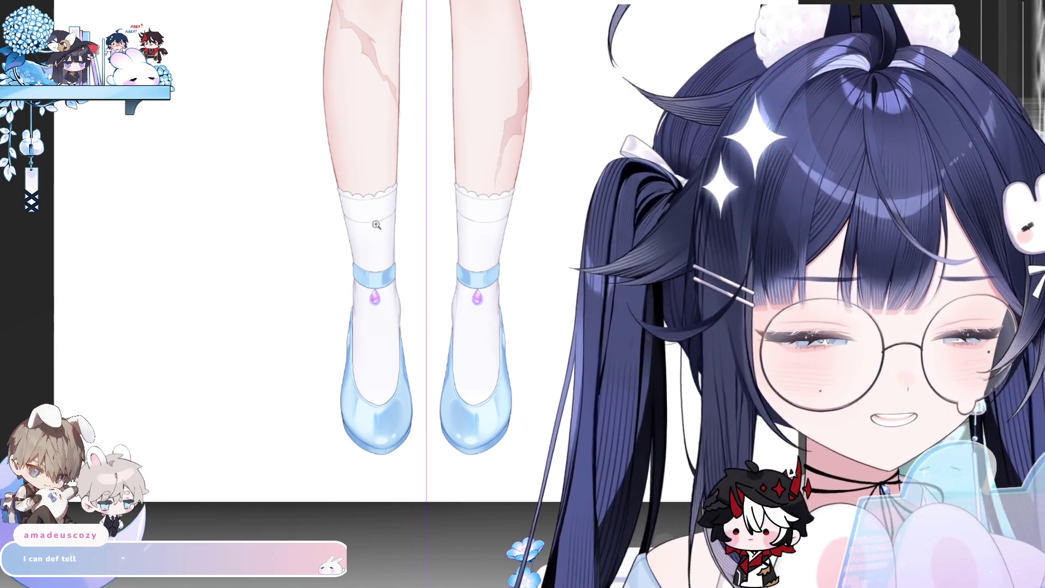
# Zoom in to inspect the character's upper body.
pyautogui.scroll(-3, 242, 373)
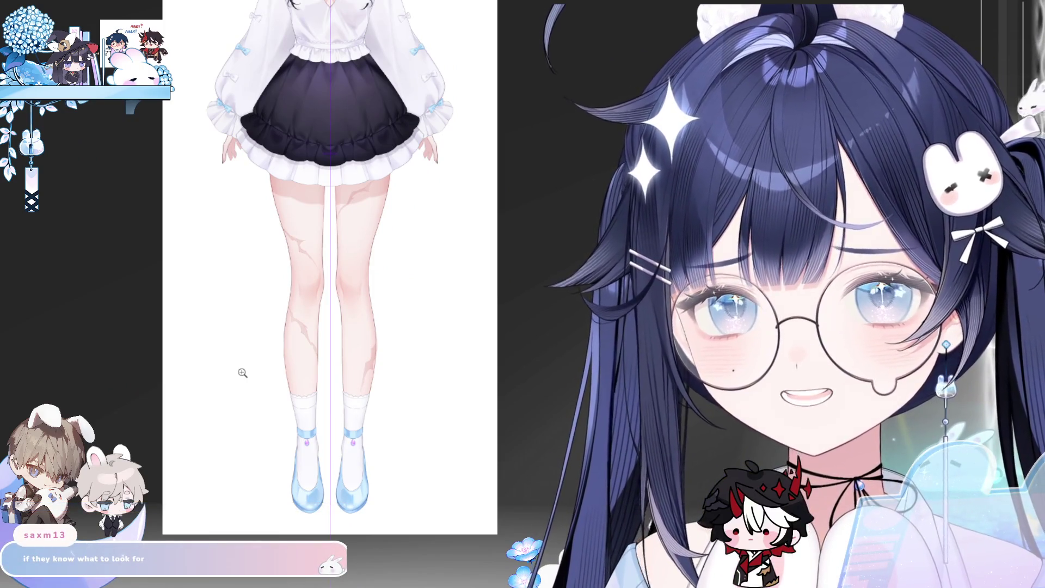
pyautogui.scroll(5, 240, 366)
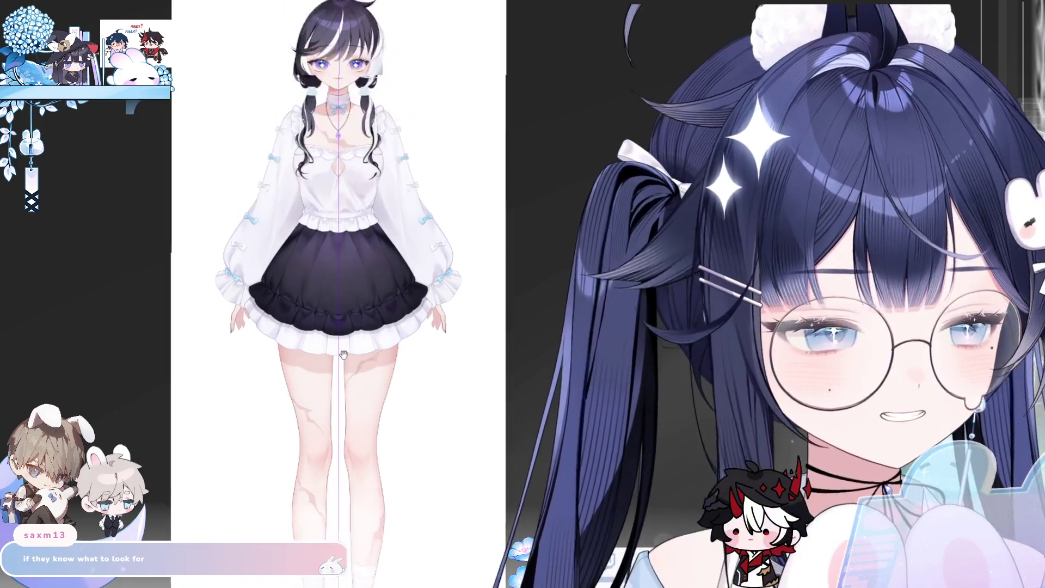
pyautogui.scroll(3, 373, 110)
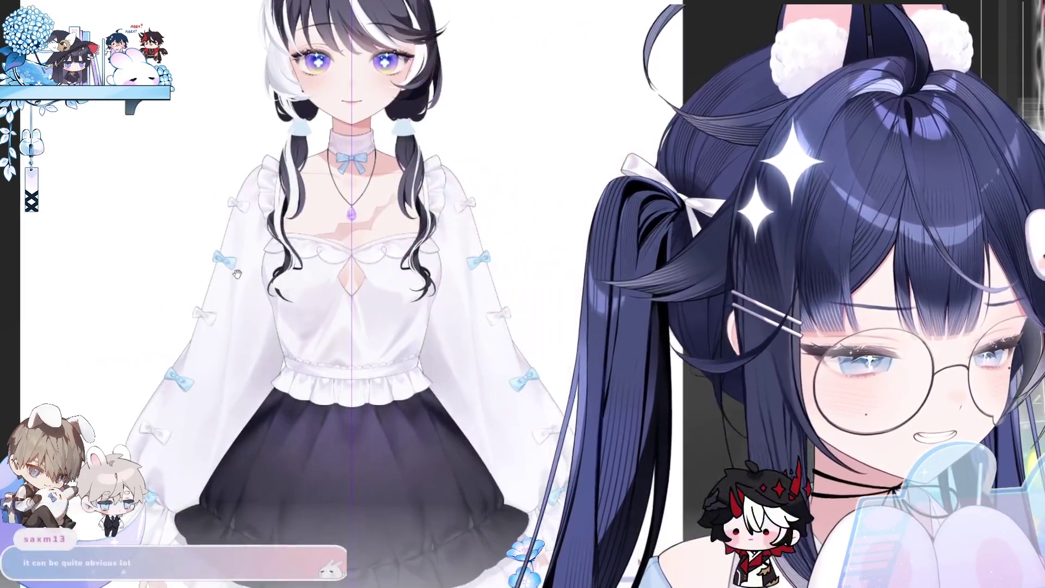
pyautogui.moveTo(359, 283); pyautogui.dragTo(299, 304)
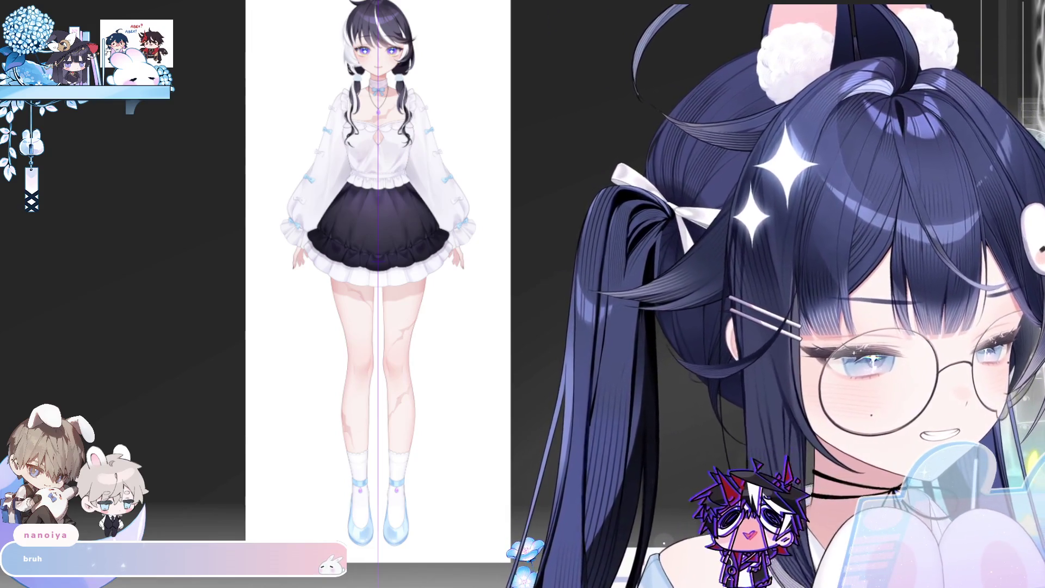
# Zoom to the feet and erase the white bows from both blue shoes.
pyautogui.click(435, 501)
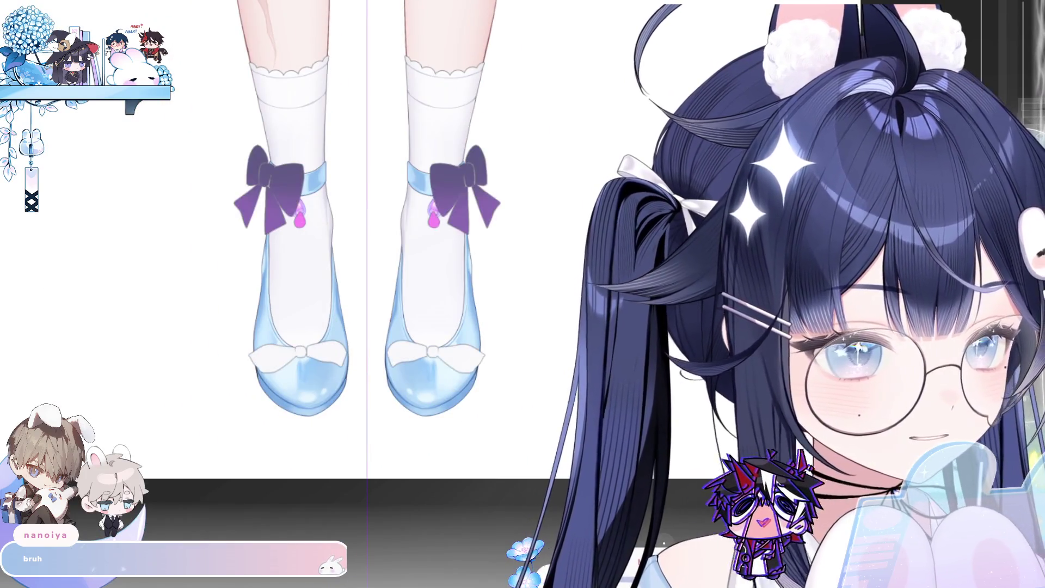
pyautogui.scroll(-5, 508, 403)
pyautogui.scroll(3, 507, 403)
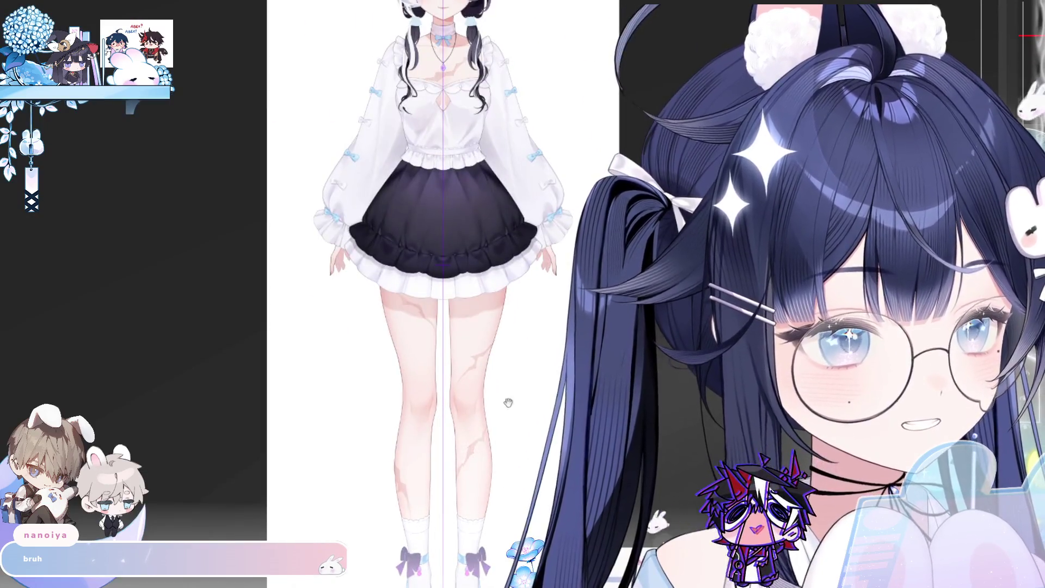
pyautogui.scroll(5, 507, 403)
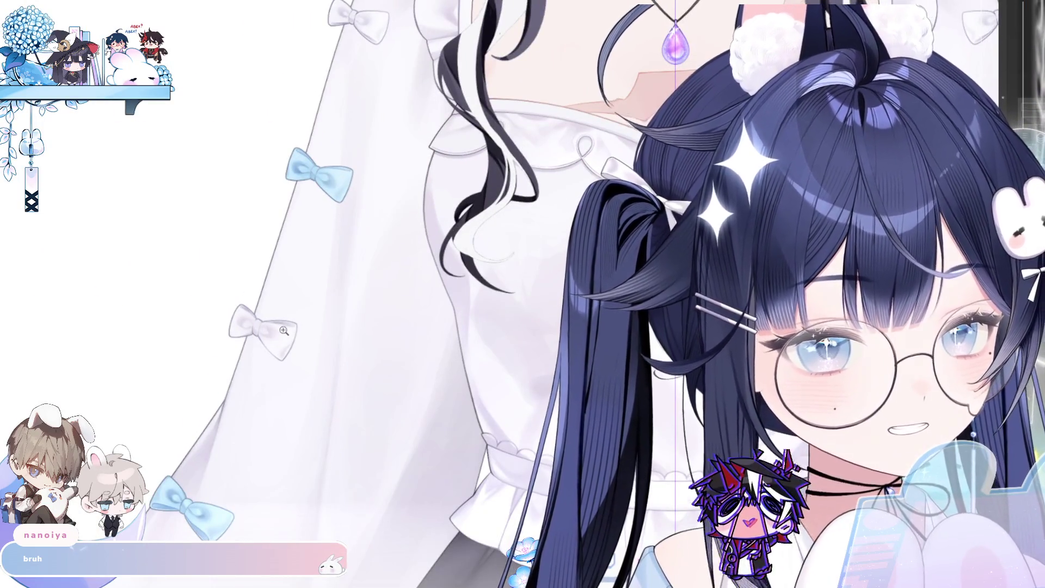
pyautogui.scroll(-5, 280, 311)
pyautogui.scroll(3, 378, 264)
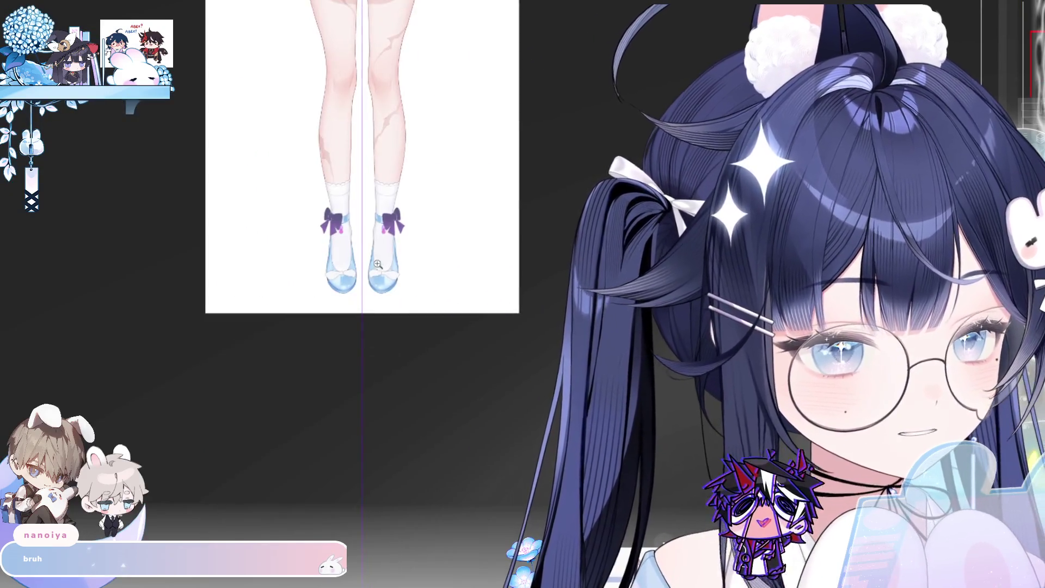
pyautogui.scroll(4, 377, 264)
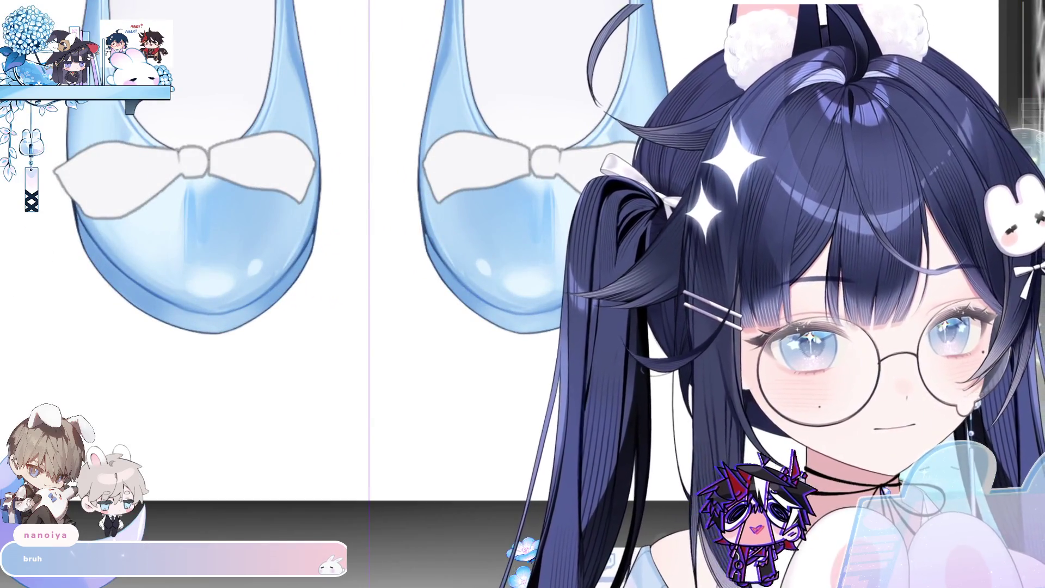
pyautogui.moveTo(60, 174)
pyautogui.mouseDown()
pyautogui.moveTo(184, 148)
pyautogui.moveTo(354, 196)
pyautogui.mouseUp()
pyautogui.moveTo(117, 190); pyautogui.dragTo(207, 283)
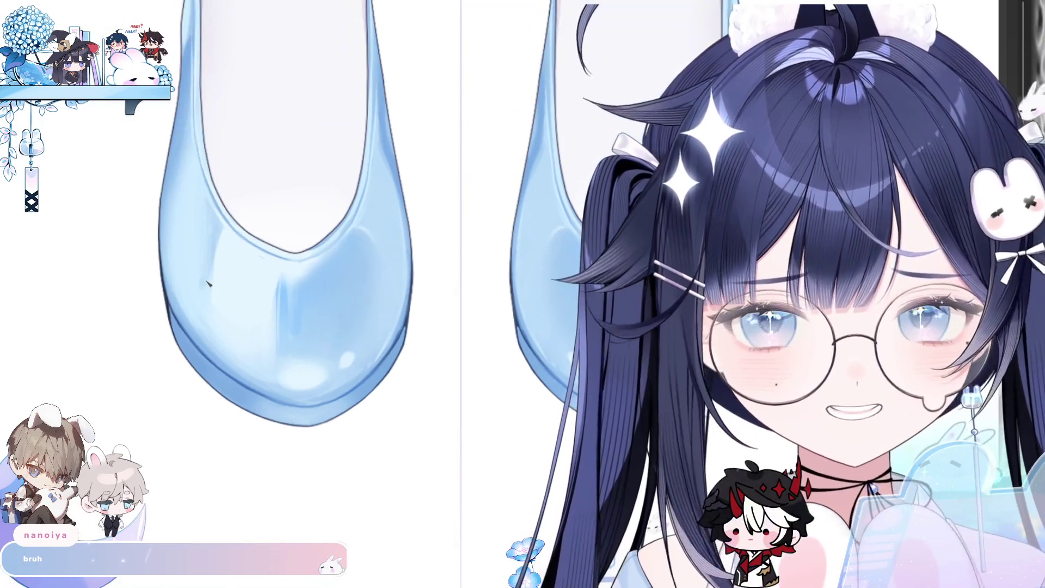
# Draw a small knot at the left shoe's front and fill it solid white.
pyautogui.click(296, 252)
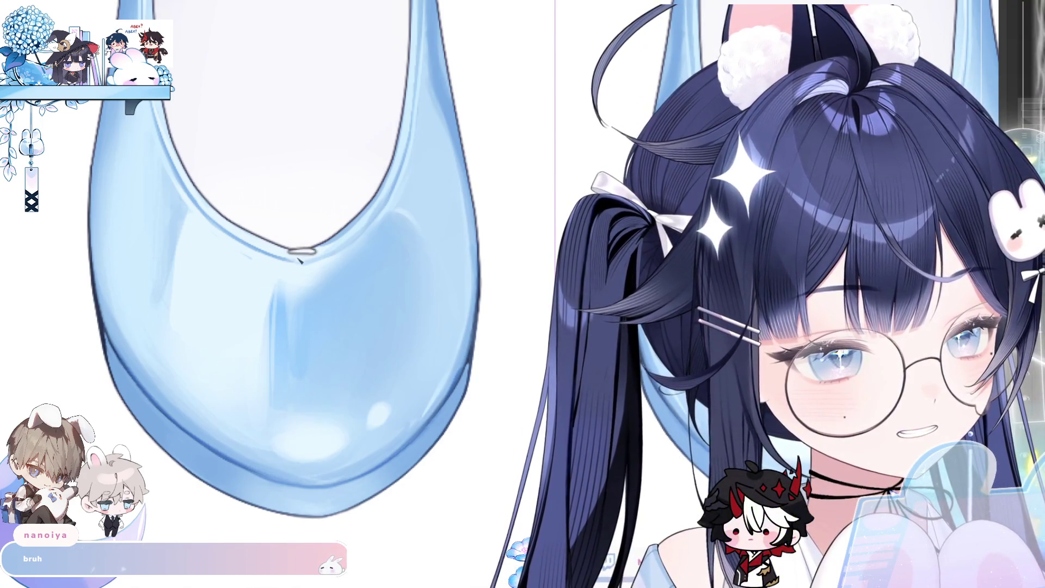
pyautogui.moveTo(288, 252); pyautogui.dragTo(300, 282)
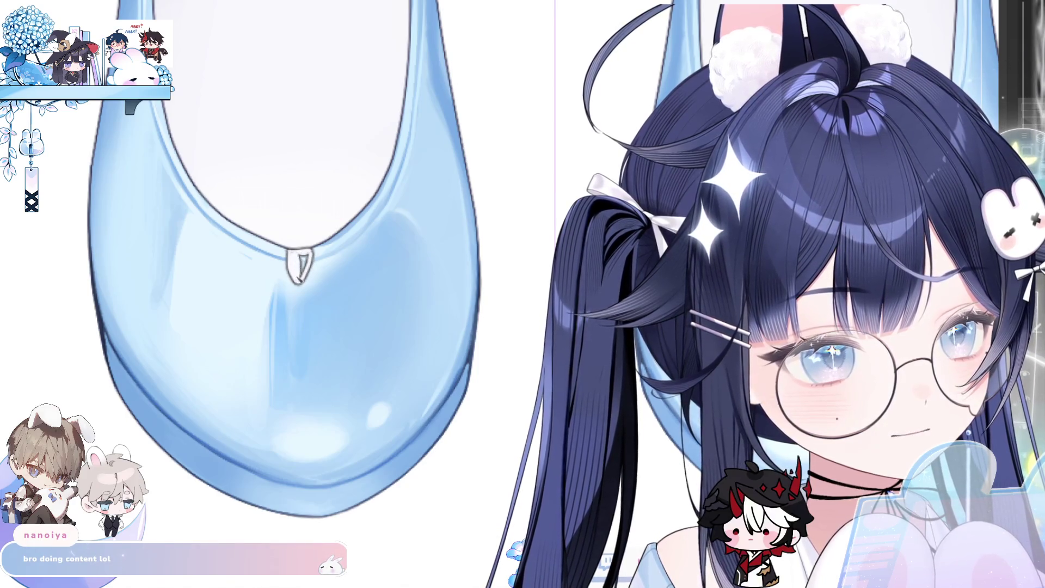
pyautogui.moveTo(303, 256); pyautogui.dragTo(308, 284)
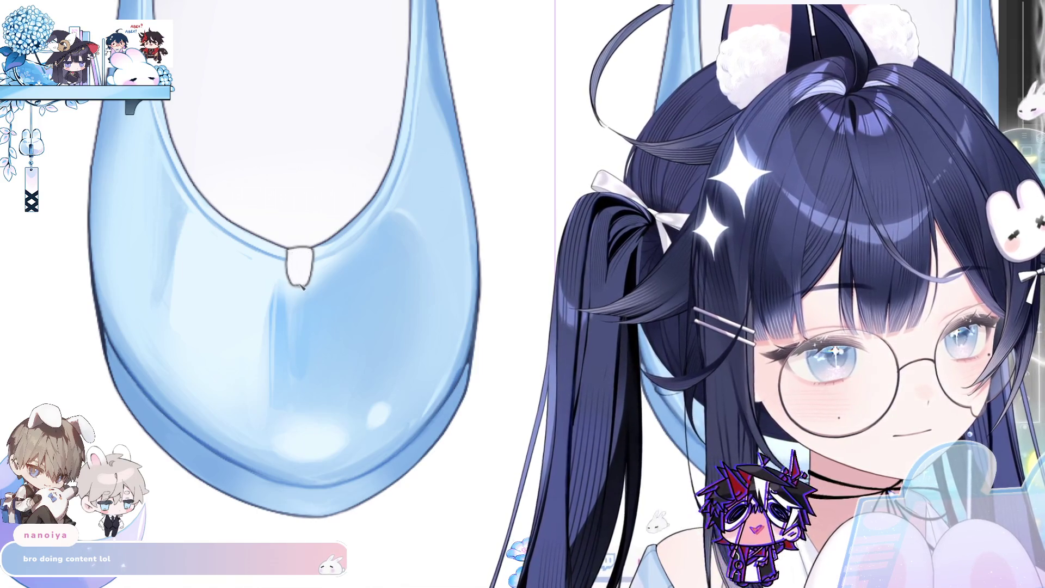
pyautogui.scroll(-4, 331, 281)
pyautogui.scroll(5, 331, 299)
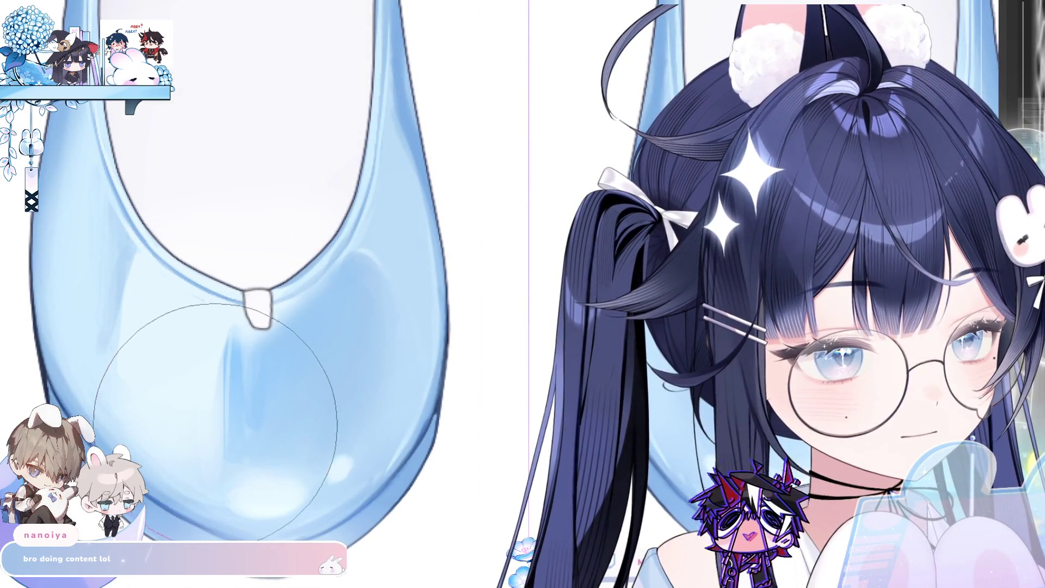
pyautogui.scroll(3, 253, 297)
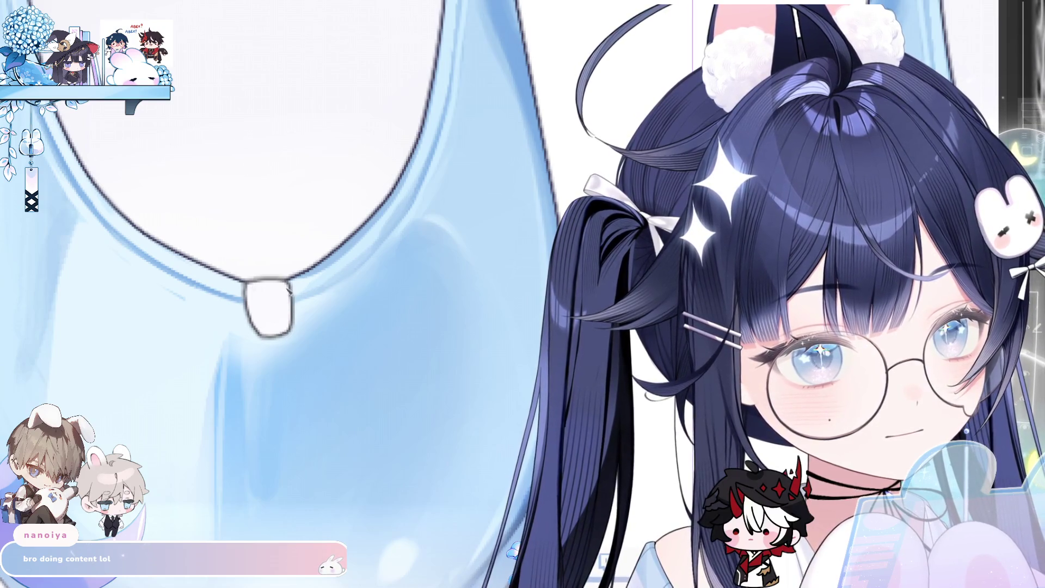
pyautogui.scroll(-5, 289, 293)
pyautogui.scroll(5, 311, 270)
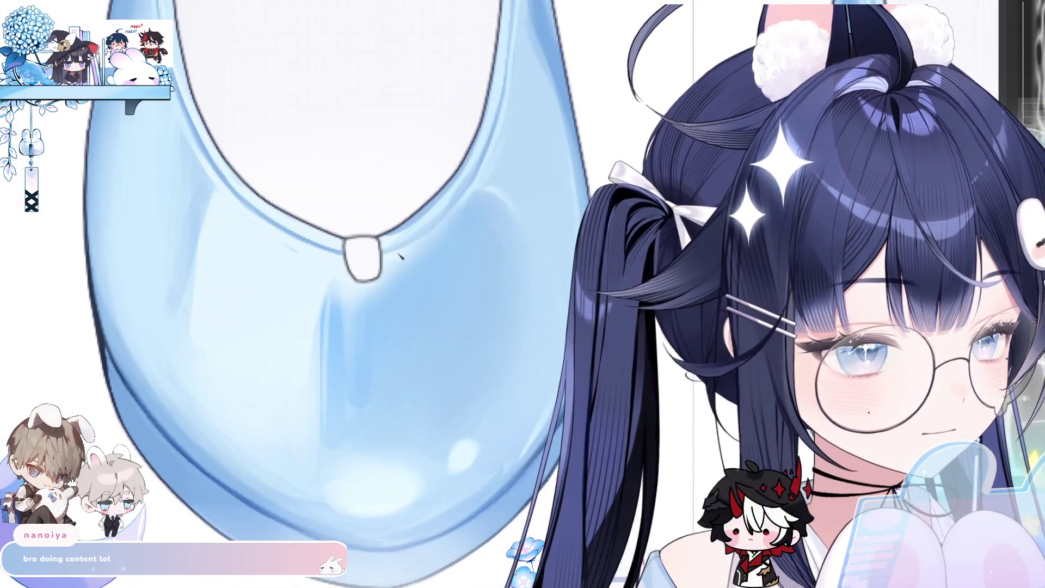
# Draw left and right bow loops from the knot, redoing strokes, and fill them white.
pyautogui.moveTo(387, 241); pyautogui.dragTo(524, 204)
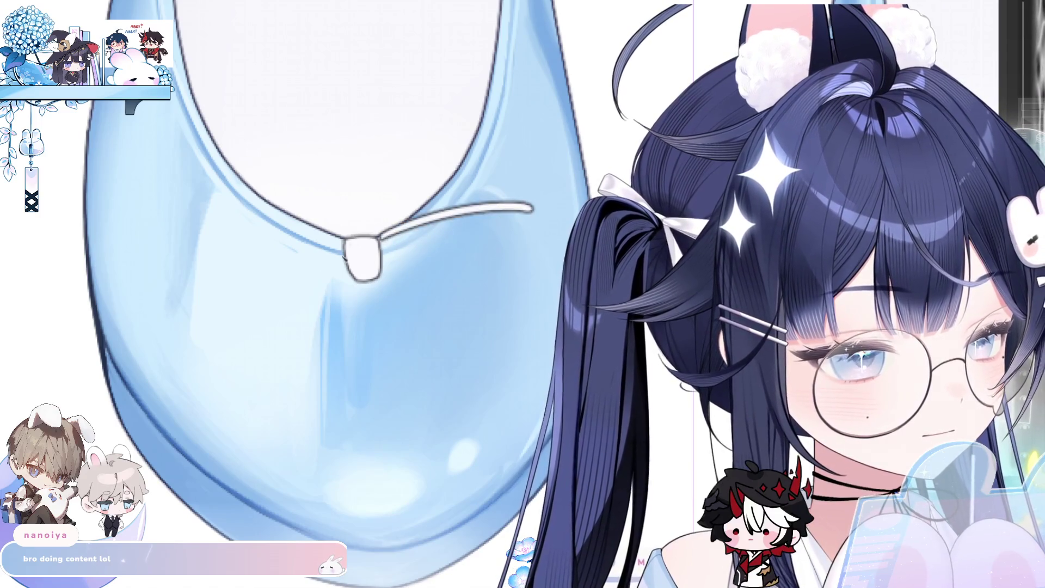
pyautogui.moveTo(444, 216); pyautogui.dragTo(275, 240)
pyautogui.hotkey('ctrl', 'z')
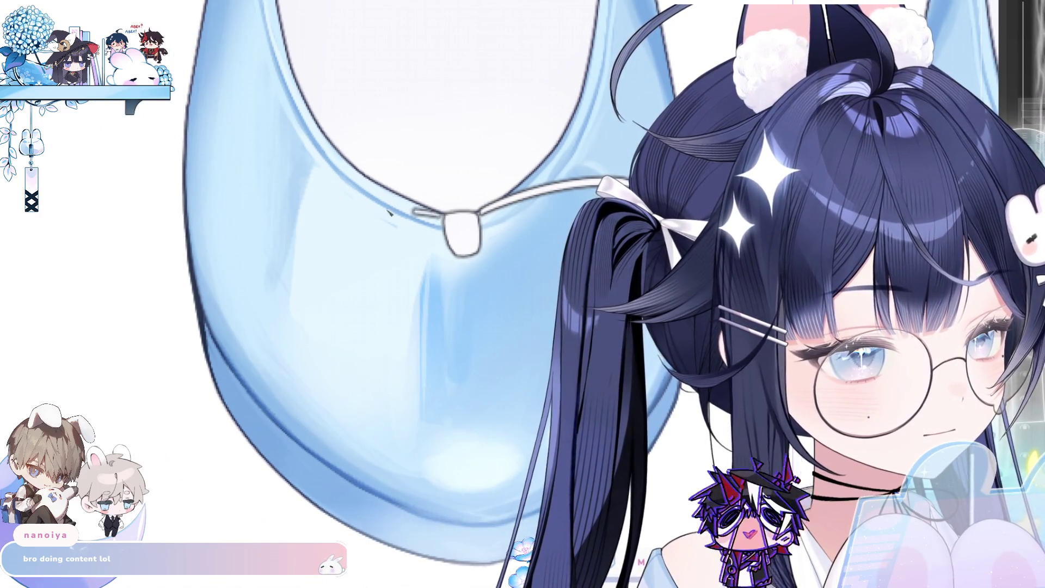
pyautogui.moveTo(443, 213); pyautogui.dragTo(298, 201)
pyautogui.hotkey('ctrl', 'z')
pyautogui.moveTo(444, 215)
pyautogui.mouseDown()
pyautogui.moveTo(289, 202)
pyautogui.moveTo(318, 298)
pyautogui.moveTo(430, 269)
pyautogui.moveTo(315, 320)
pyautogui.mouseUp()
pyautogui.hotkey('ctrl', 'z')
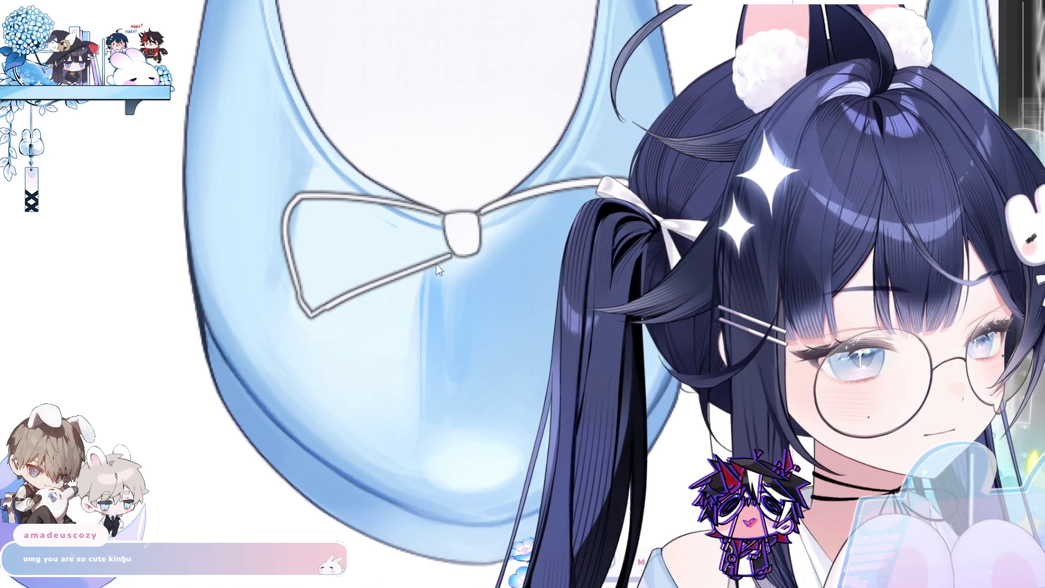
pyautogui.hotkey('ctrl', 'z')
pyautogui.moveTo(450, 261); pyautogui.dragTo(334, 313)
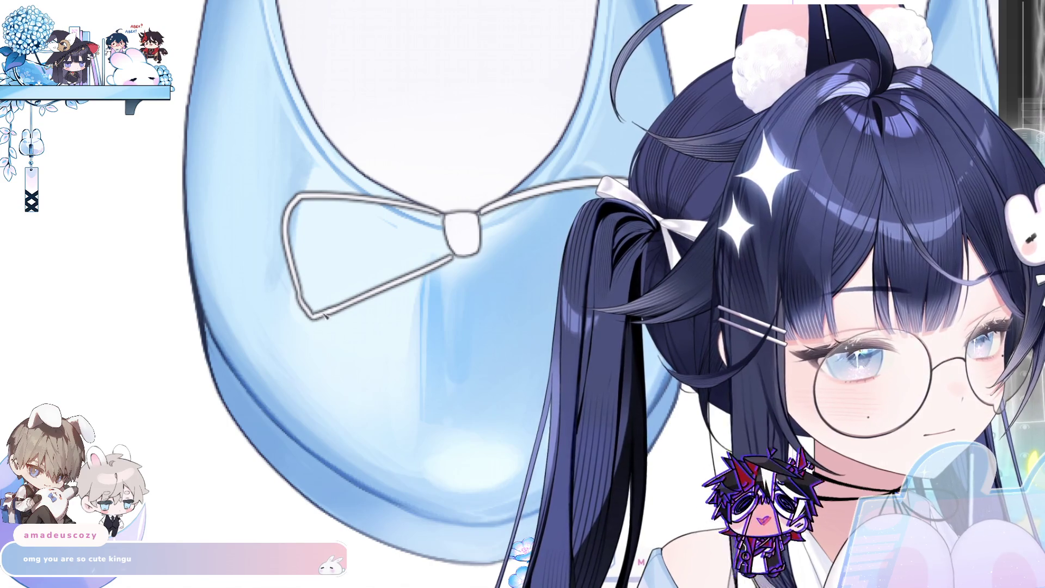
pyautogui.moveTo(481, 254); pyautogui.dragTo(560, 267)
pyautogui.hotkey('ctrl', 'z')
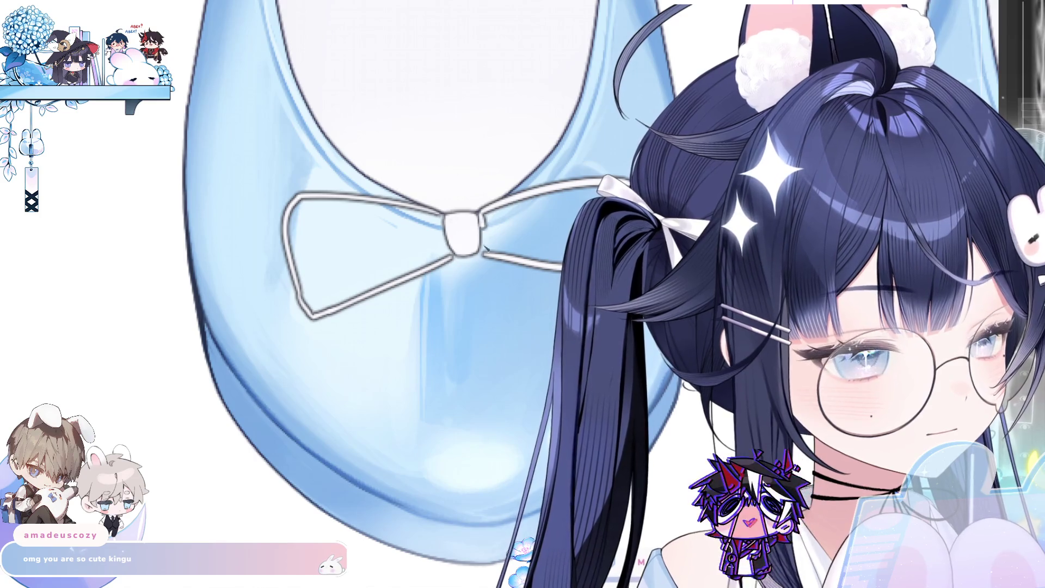
pyautogui.click(446, 252)
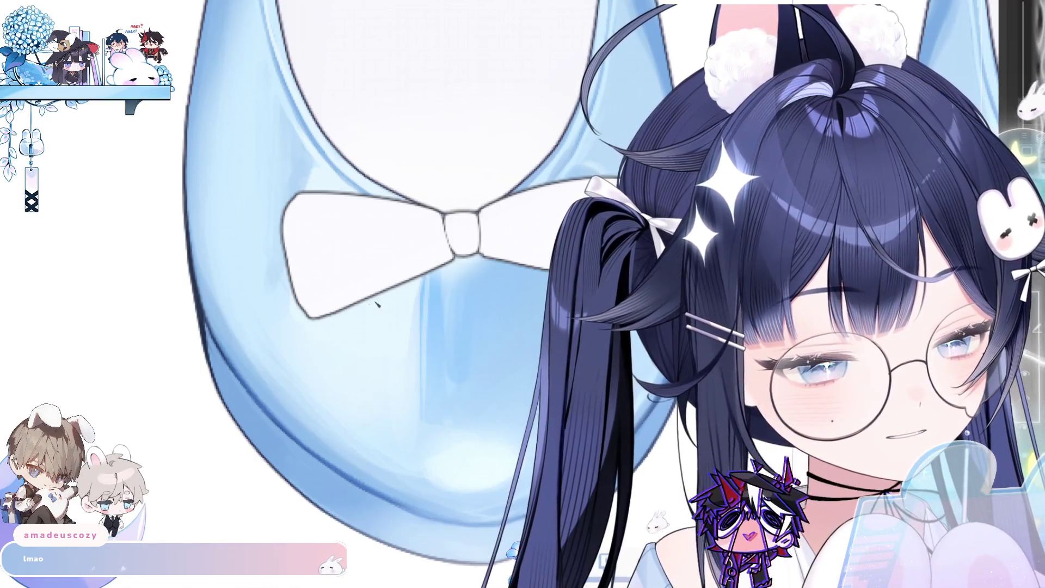
# Draw dark outline strokes along the white bow's left and lower edges.
pyautogui.moveTo(313, 319)
pyautogui.mouseDown()
pyautogui.moveTo(435, 268)
pyautogui.moveTo(313, 319)
pyautogui.mouseUp()
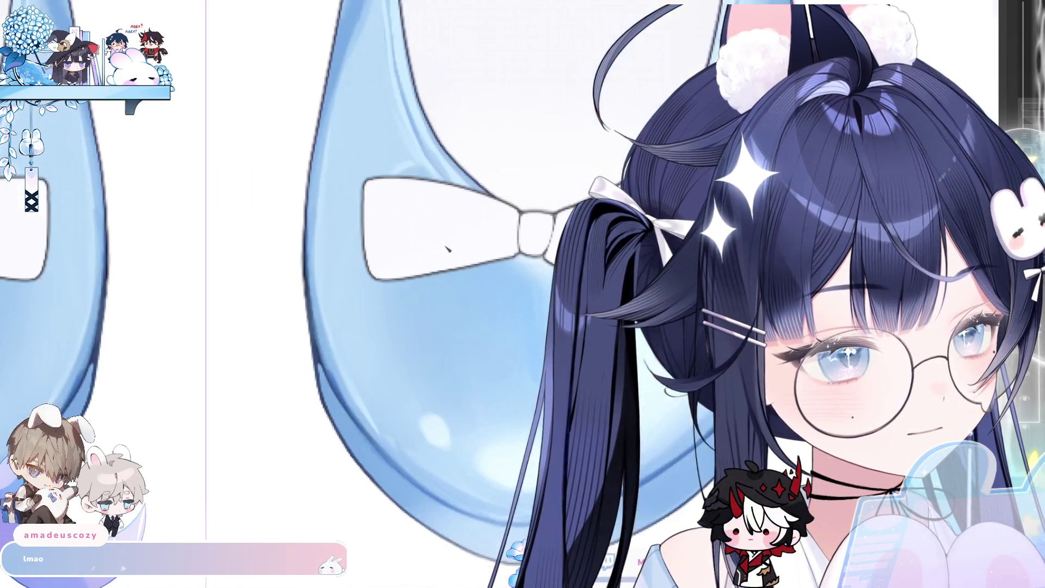
pyautogui.moveTo(348, 310); pyautogui.dragTo(405, 275)
pyautogui.moveTo(496, 247)
pyautogui.mouseDown()
pyautogui.moveTo(310, 345)
pyautogui.moveTo(286, 381)
pyautogui.moveTo(376, 381)
pyautogui.mouseUp()
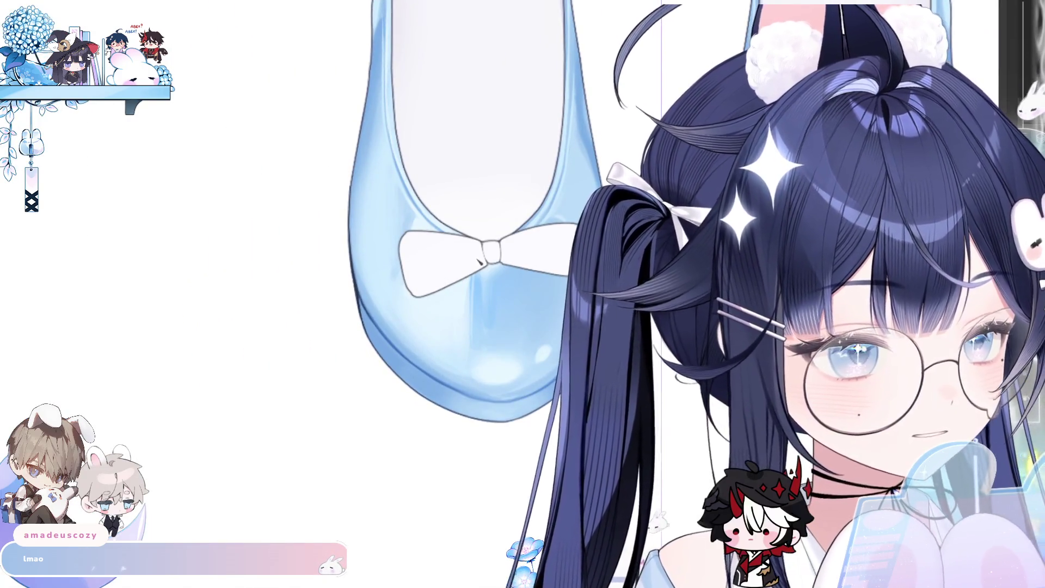
pyautogui.moveTo(411, 296); pyautogui.dragTo(479, 272)
pyautogui.hotkey('ctrl', 'z')
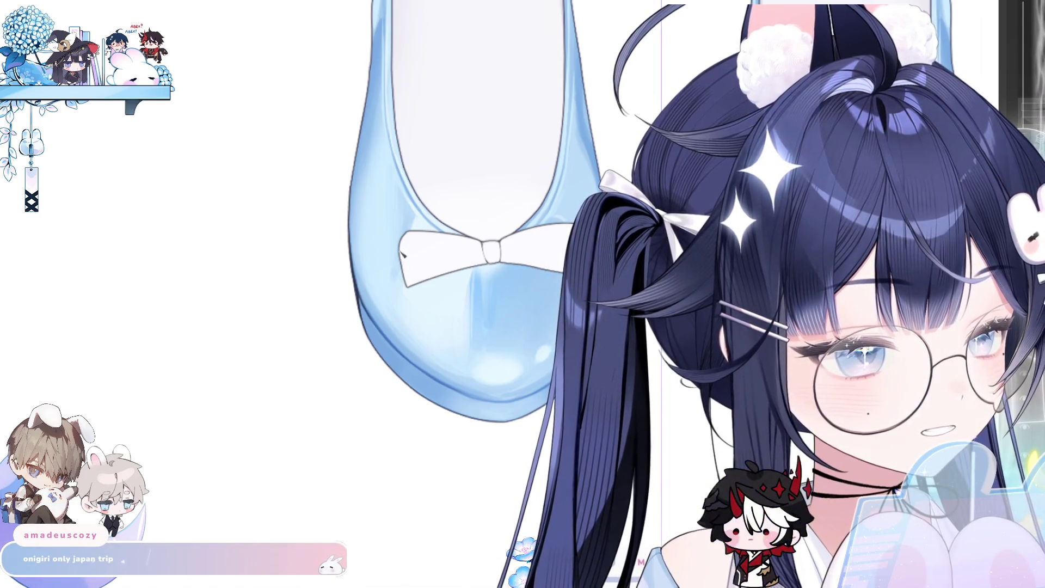
pyautogui.hotkey('ctrl', '+')
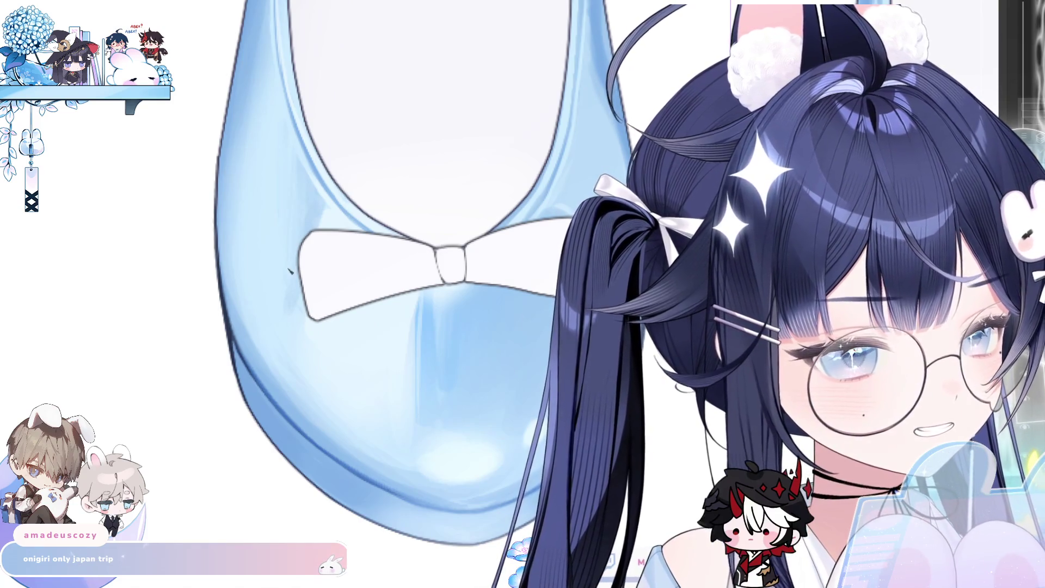
pyautogui.moveTo(307, 317); pyautogui.dragTo(311, 233)
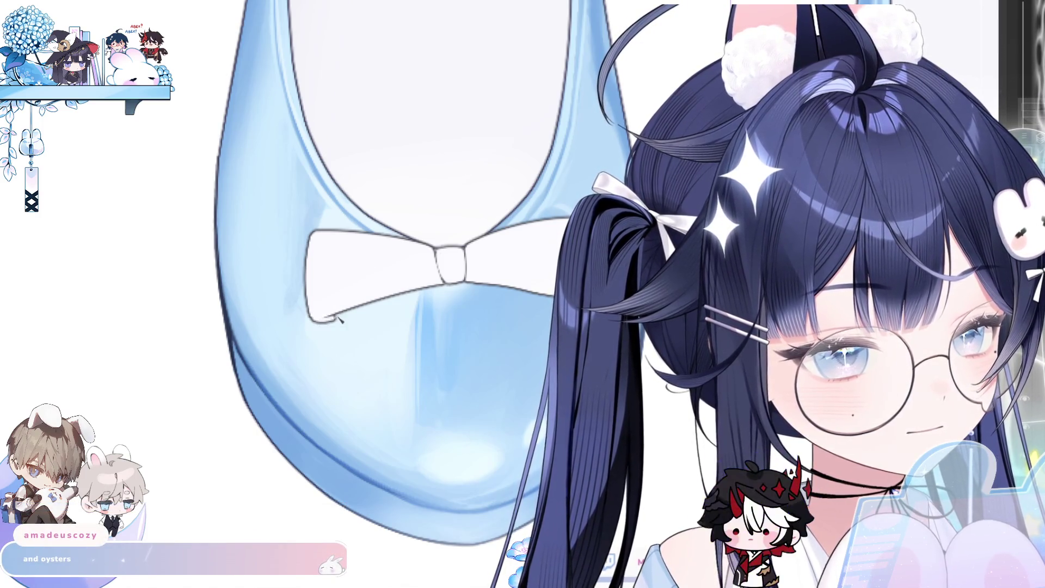
pyautogui.moveTo(327, 319); pyautogui.dragTo(457, 297)
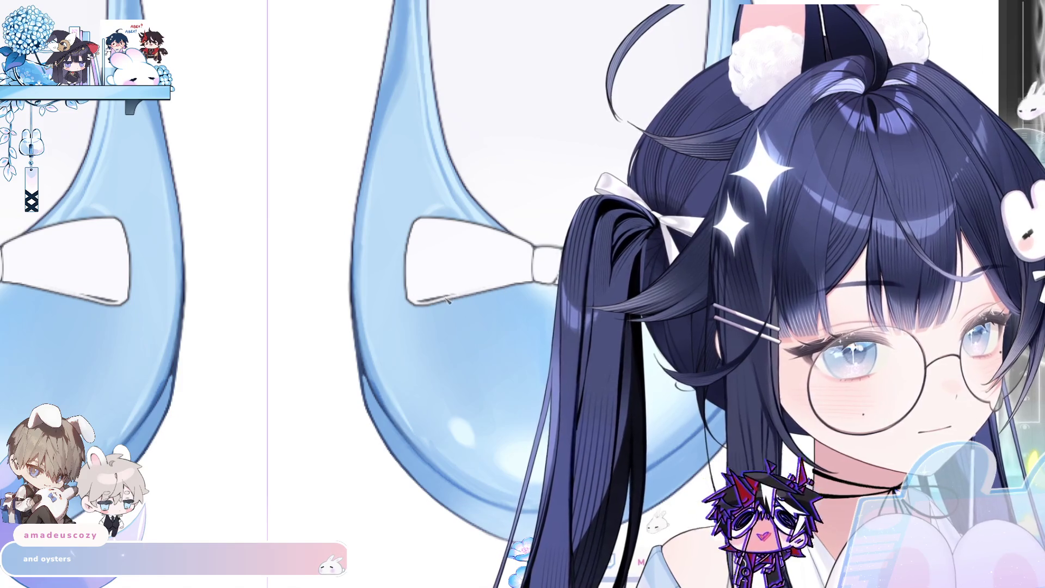
# Reposition the view on the shoe bow and add short dark strokes along its lower edge.
pyautogui.scroll(-2, 235, 458)
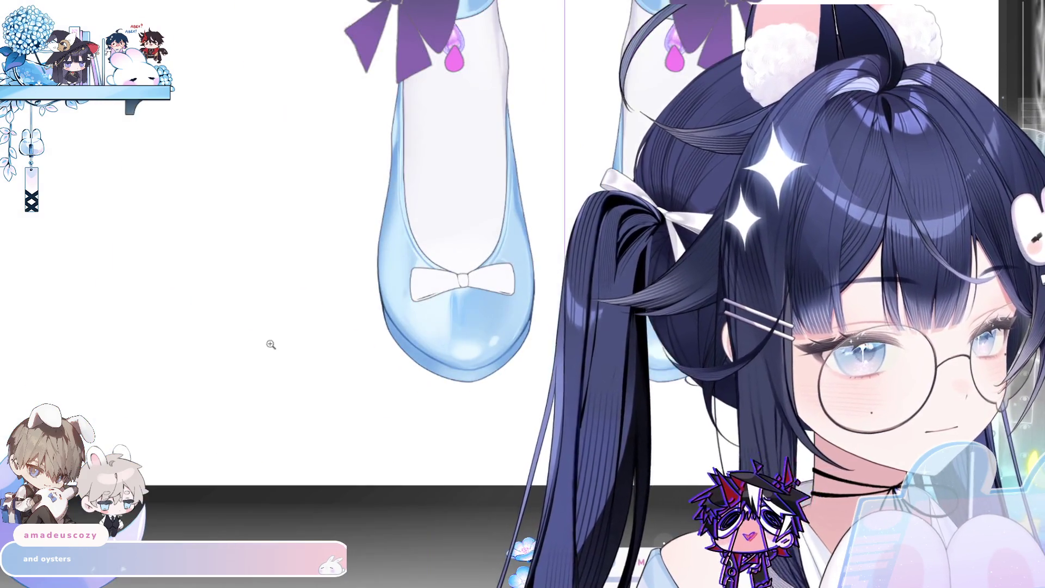
pyautogui.scroll(-3, 381, 327)
pyautogui.scroll(1, 554, 234)
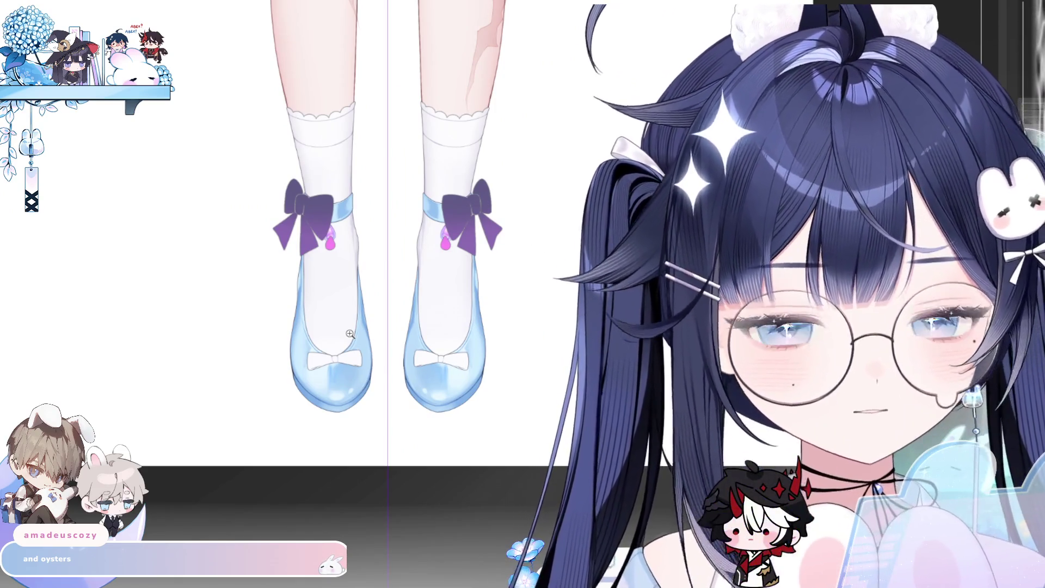
pyautogui.scroll(10, 397, 144)
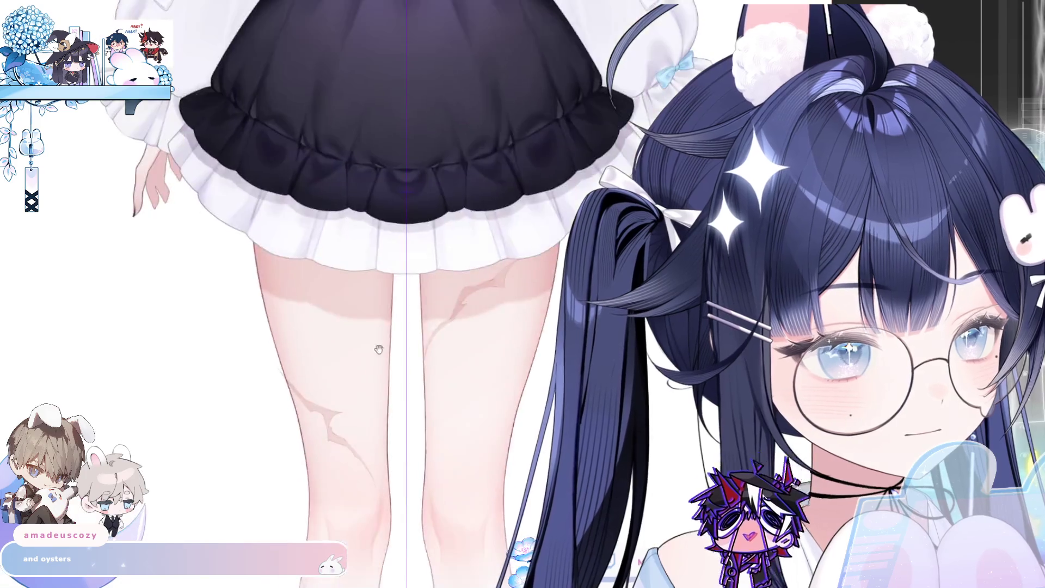
pyautogui.scroll(3, 188, 282)
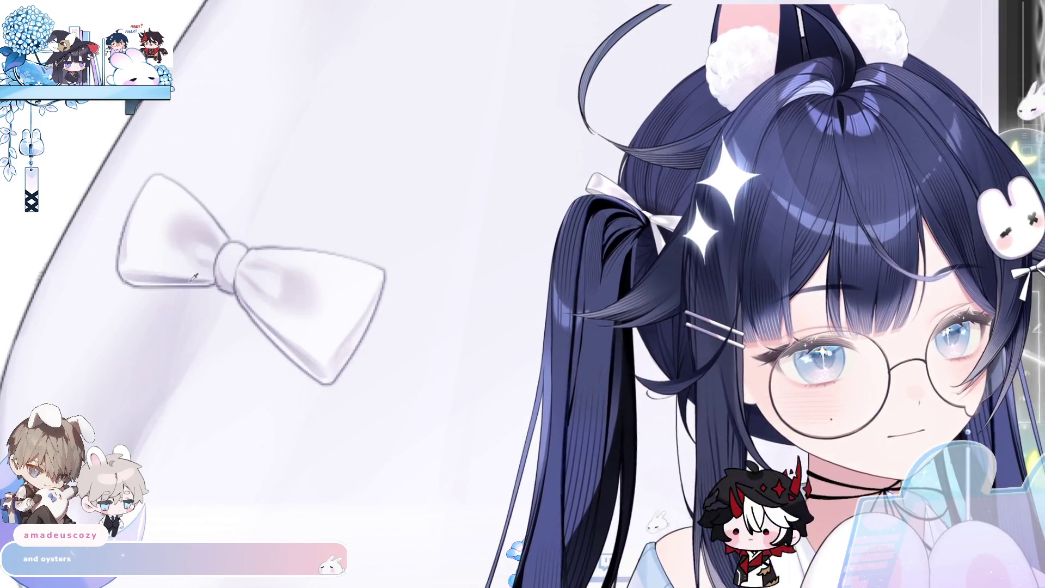
pyautogui.scroll(-3, 188, 282)
pyautogui.scroll(-5, 393, 97)
pyautogui.scroll(-3, 393, 97)
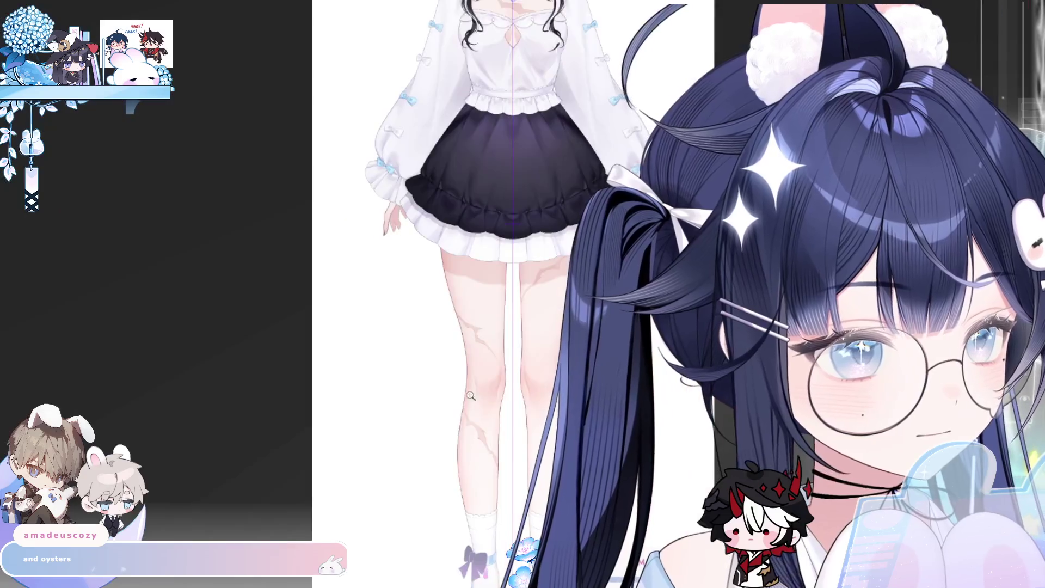
pyautogui.scroll(-5, 393, 96)
pyautogui.scroll(3, 529, 259)
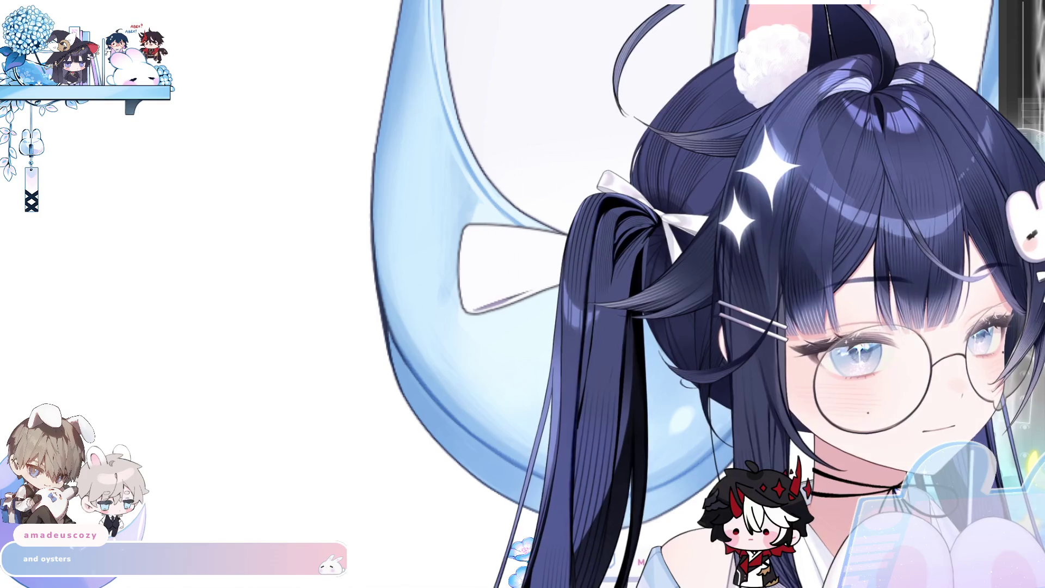
pyautogui.scroll(2, 543, 223)
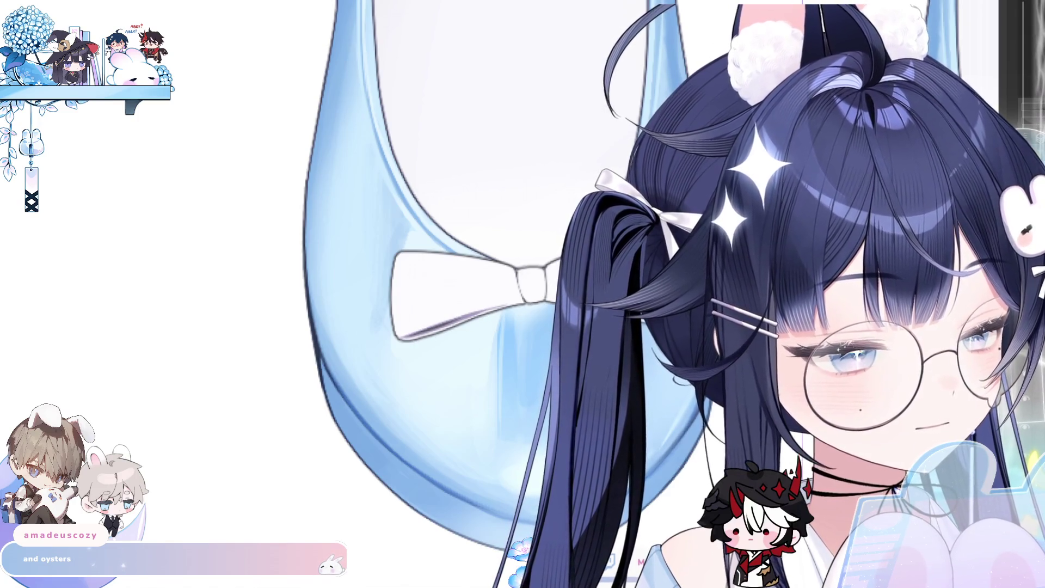
pyautogui.moveTo(435, 328)
pyautogui.mouseDown()
pyautogui.moveTo(379, 320)
pyautogui.moveTo(543, 305)
pyautogui.mouseUp()
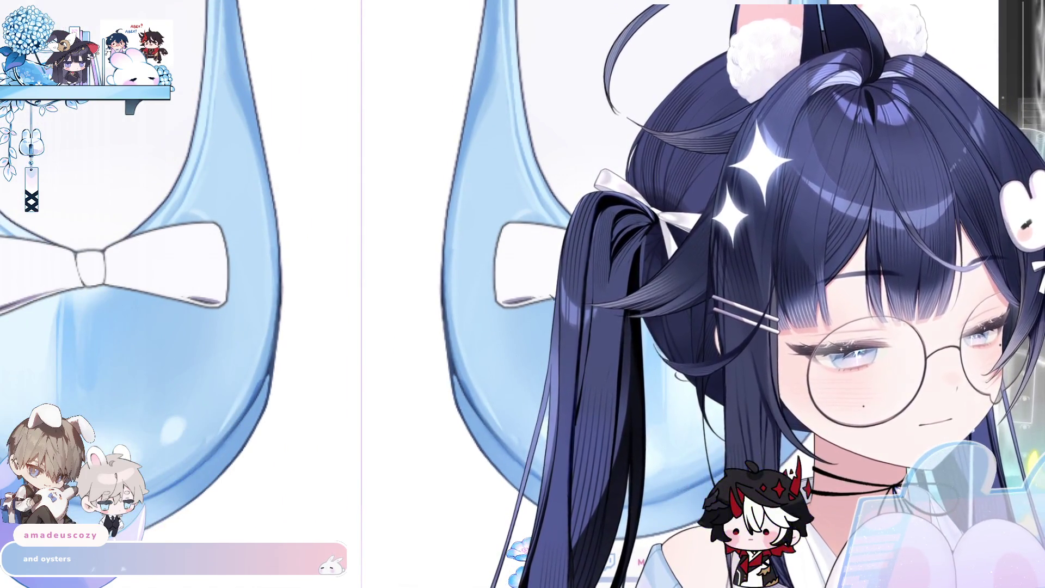
pyautogui.moveTo(509, 306); pyautogui.dragTo(555, 299)
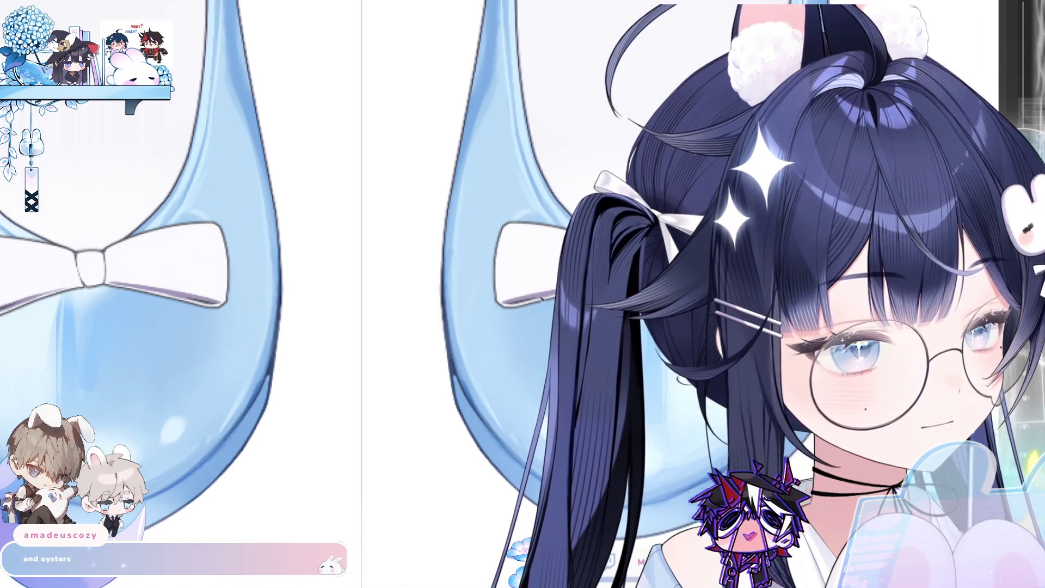
pyautogui.scroll(-3, 516, 305)
pyautogui.scroll(6, 516, 305)
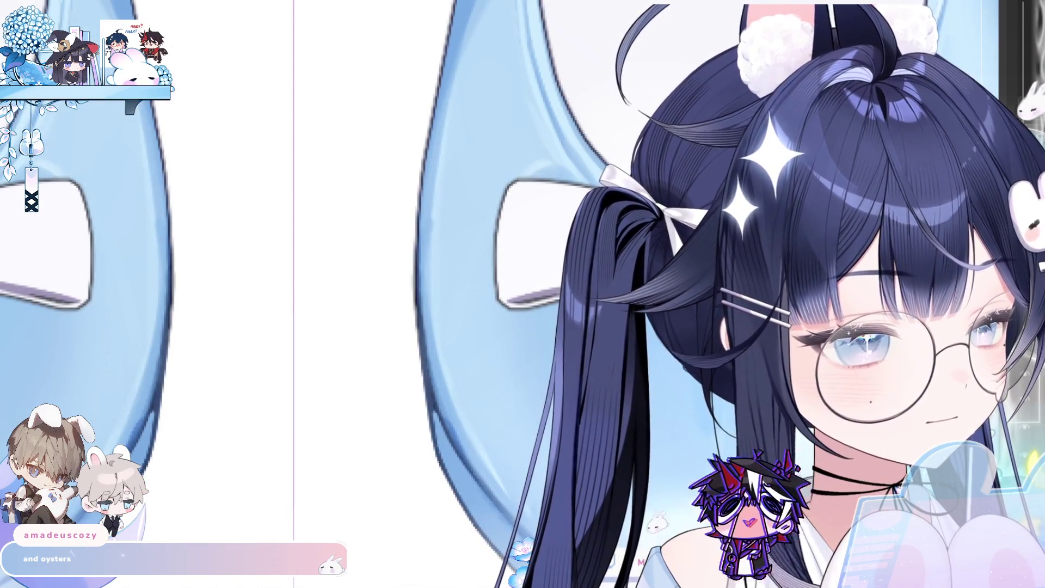
pyautogui.scroll(2, 516, 223)
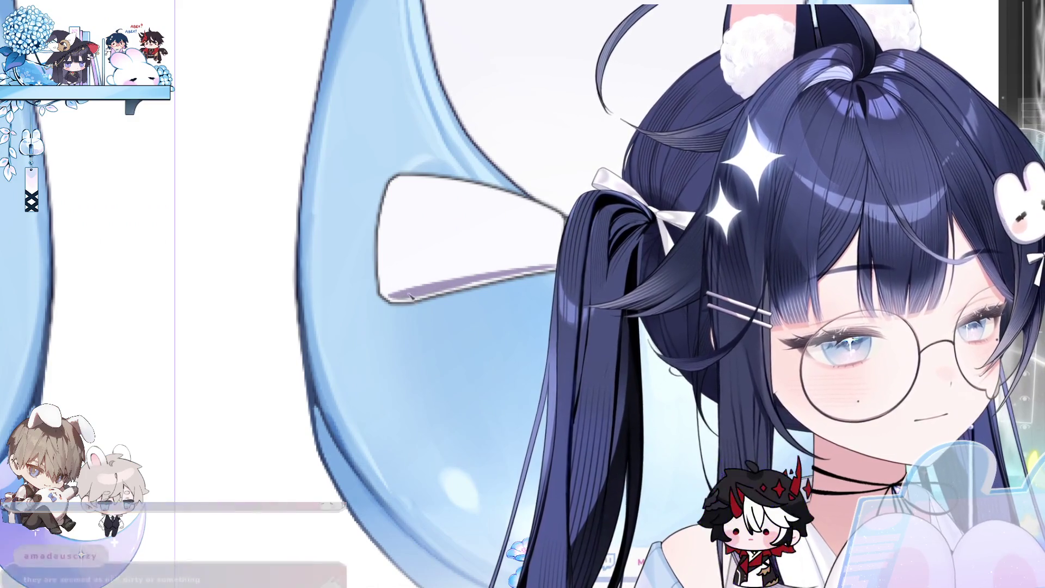
pyautogui.scroll(1, 424, 288)
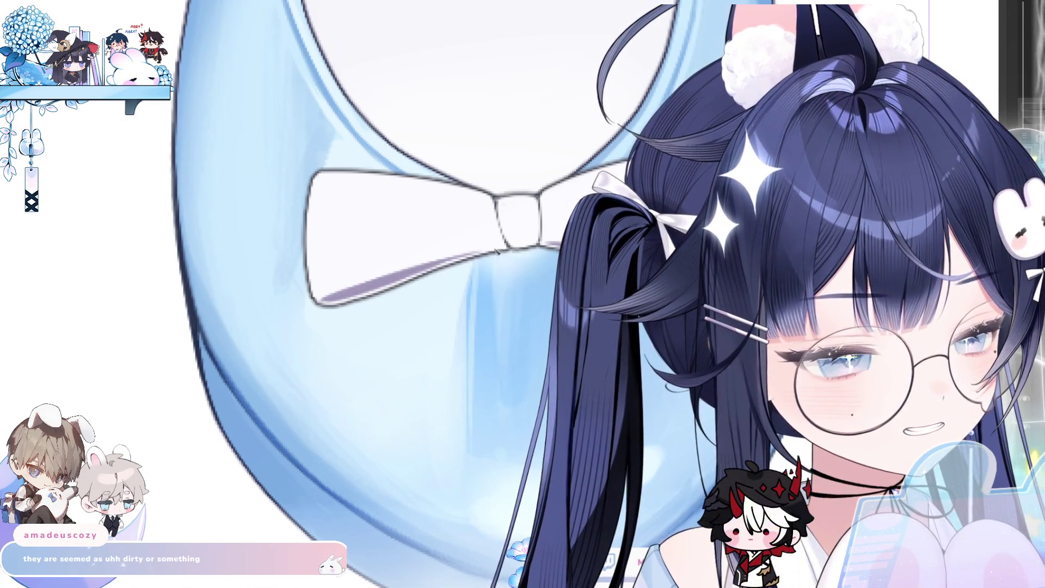
pyautogui.scroll(-3, 504, 251)
pyautogui.scroll(-2, 209, 338)
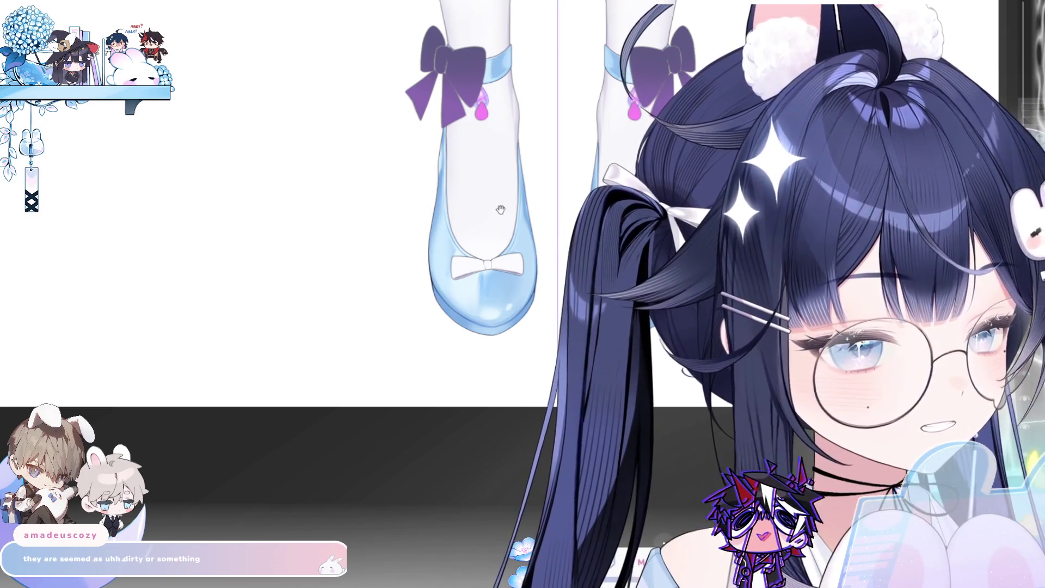
# Brush pale grey shading into the bow's left and right loops with a soft brush.
pyautogui.scroll(-2, 515, 212)
pyautogui.scroll(3, 479, 234)
pyautogui.scroll(5, 342, 348)
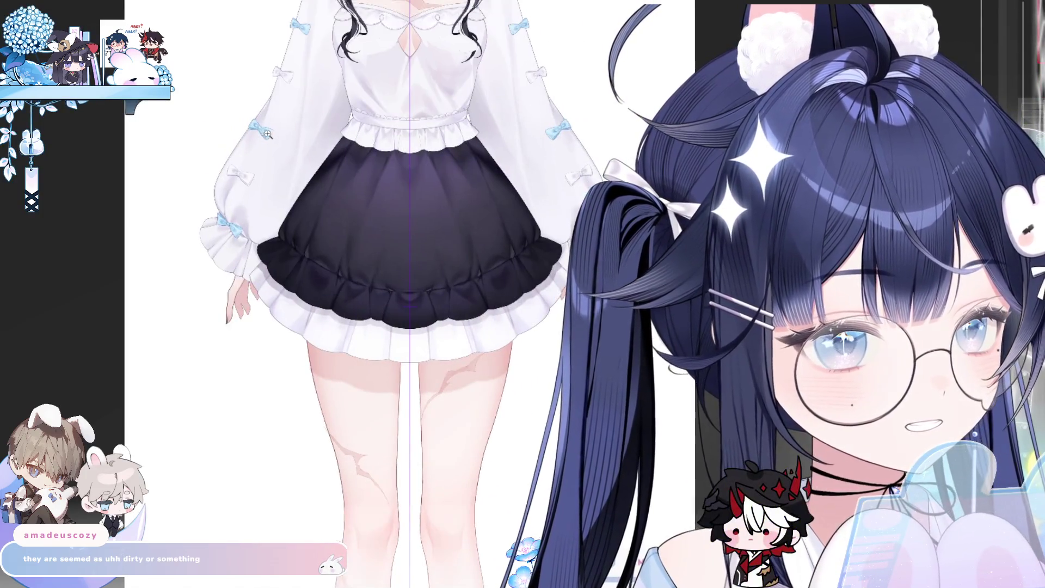
pyautogui.scroll(4, 319, 123)
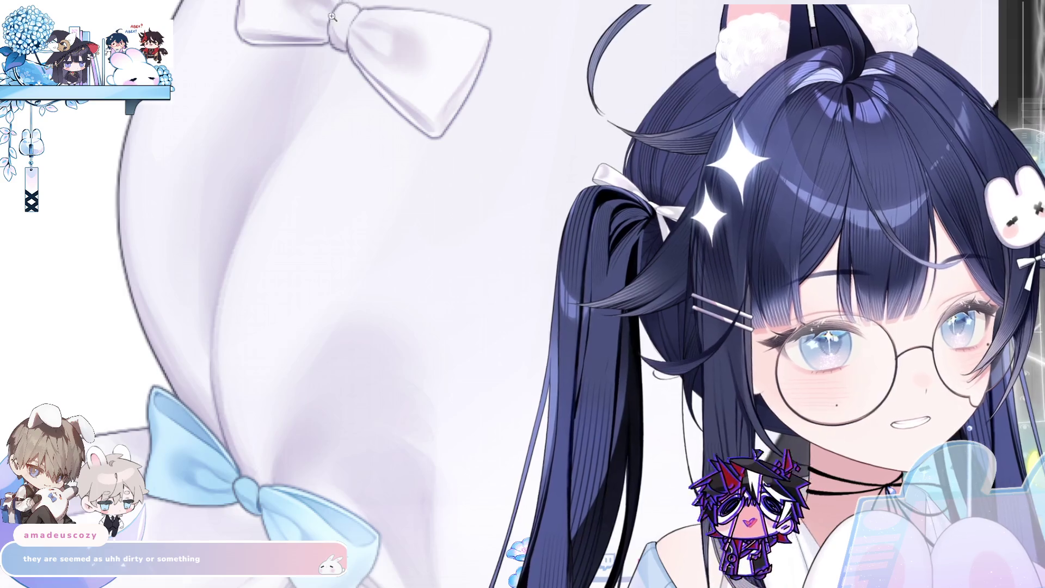
pyautogui.scroll(-3, 333, 17)
pyautogui.scroll(-6, 381, 272)
pyautogui.scroll(4, 452, 287)
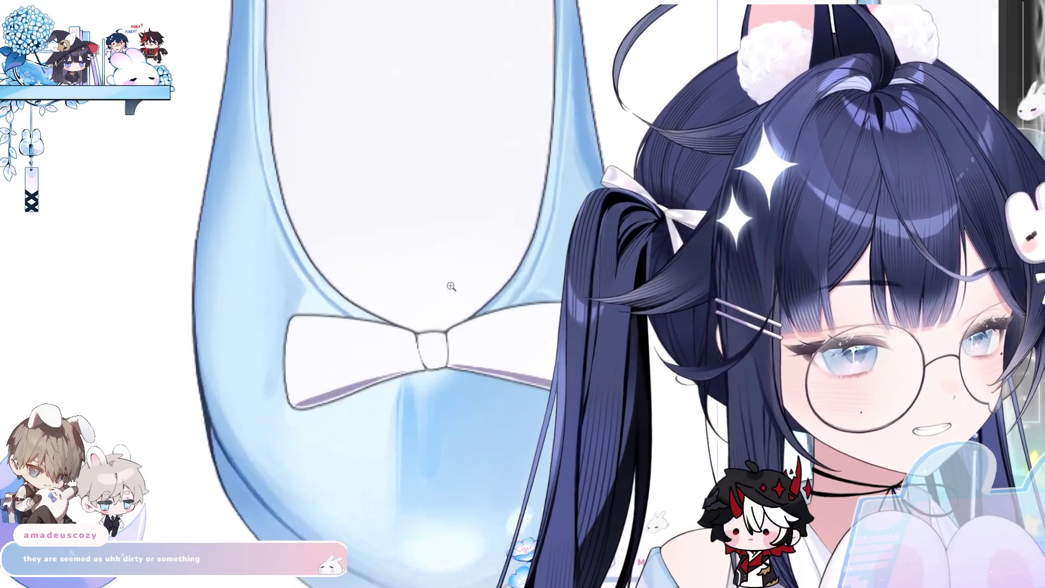
pyautogui.scroll(2, 451, 286)
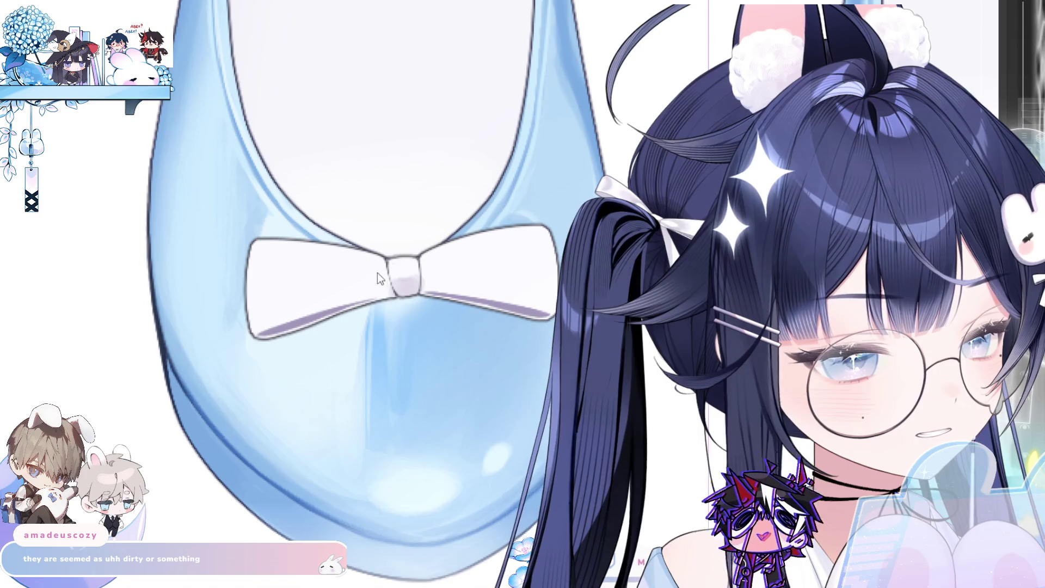
pyautogui.moveTo(373, 267)
pyautogui.mouseDown()
pyautogui.moveTo(325, 268)
pyautogui.moveTo(372, 279)
pyautogui.mouseUp()
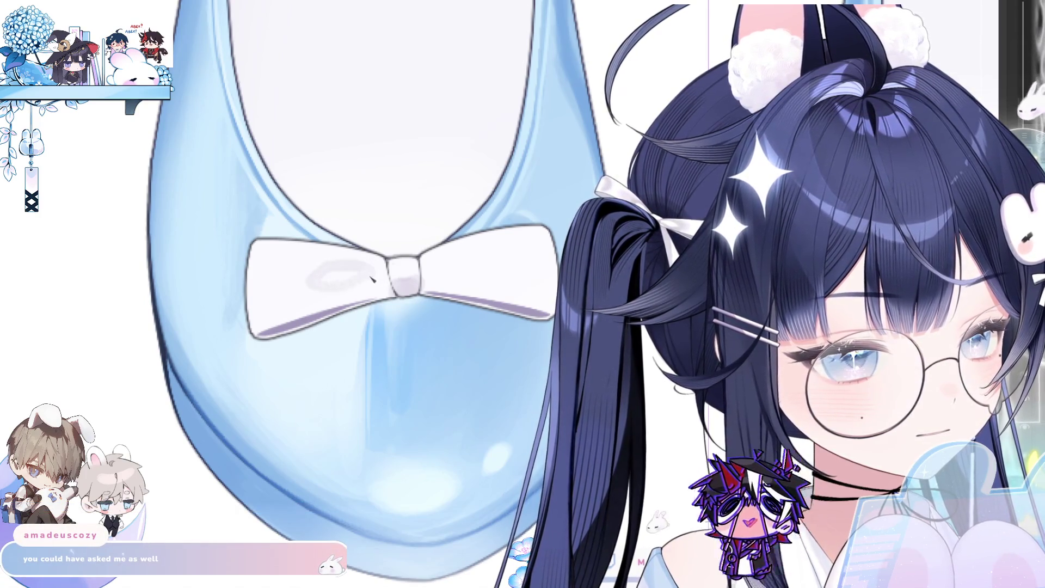
pyautogui.hotkey('ctrl', 'z')
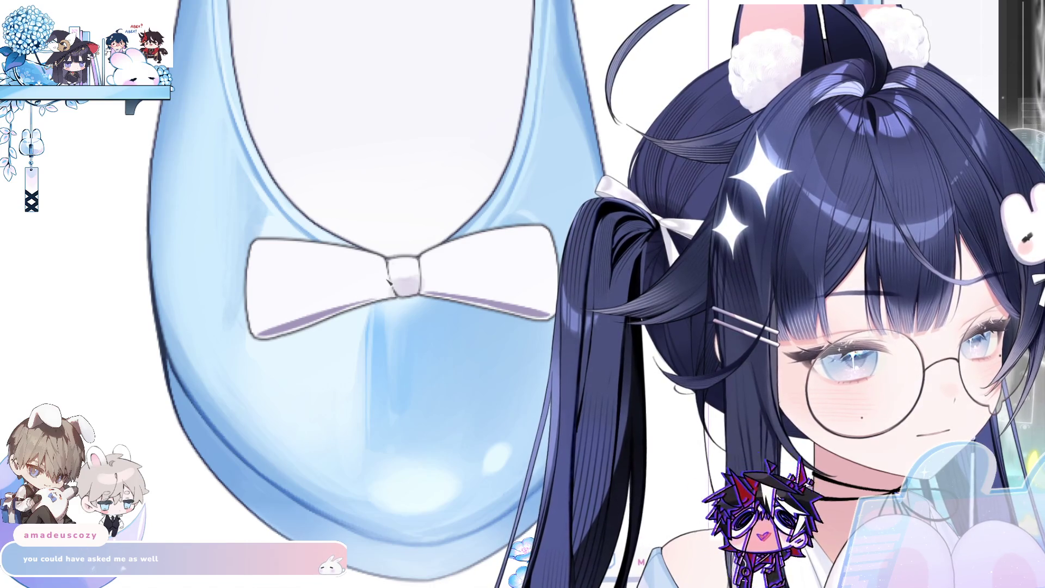
pyautogui.moveTo(388, 278)
pyautogui.mouseDown()
pyautogui.moveTo(360, 287)
pyautogui.moveTo(324, 272)
pyautogui.moveTo(342, 258)
pyautogui.moveTo(381, 278)
pyautogui.moveTo(482, 287)
pyautogui.mouseUp()
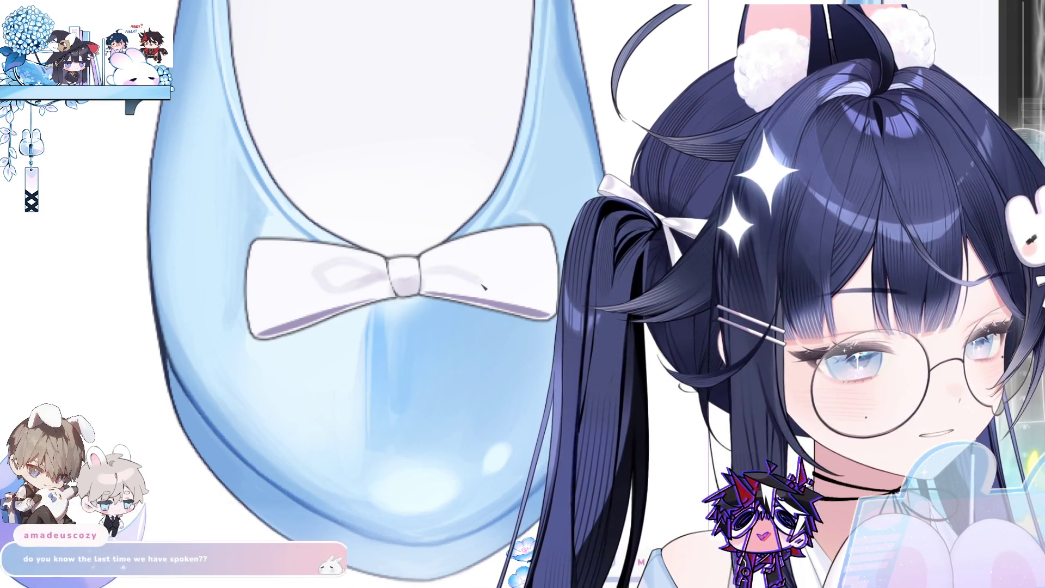
pyautogui.moveTo(447, 275)
pyautogui.mouseDown()
pyautogui.moveTo(490, 275)
pyautogui.moveTo(515, 257)
pyautogui.moveTo(478, 252)
pyautogui.moveTo(433, 269)
pyautogui.mouseUp()
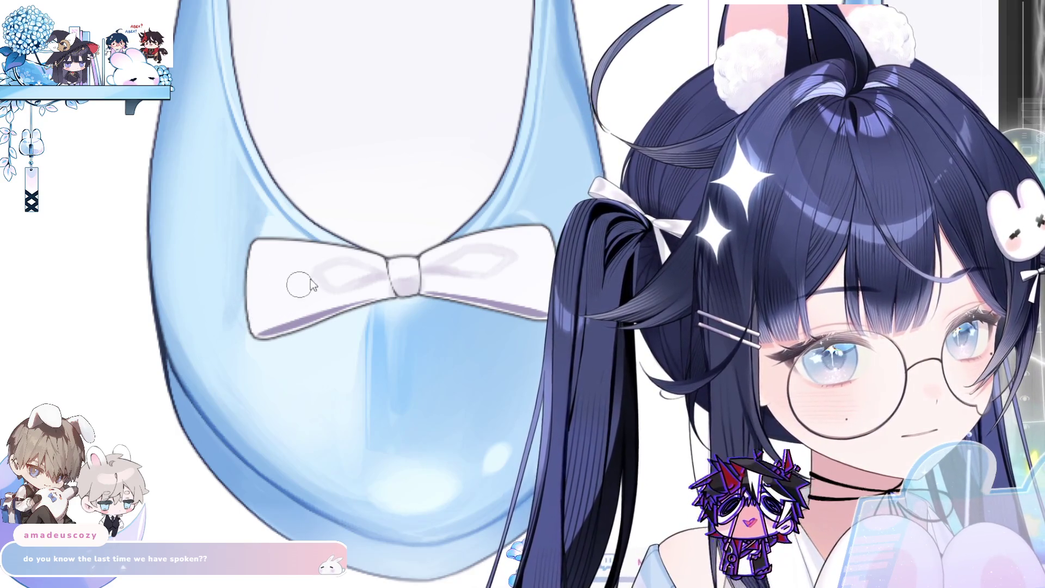
pyautogui.moveTo(308, 279); pyautogui.dragTo(328, 275)
pyautogui.moveTo(519, 254); pyautogui.dragTo(491, 272)
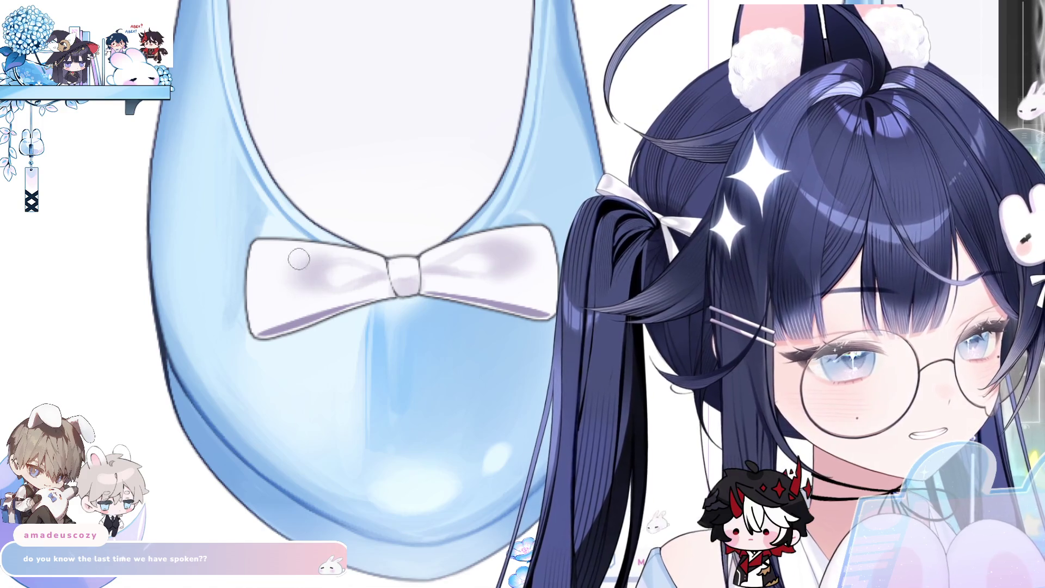
pyautogui.scroll(-5, 366, 308)
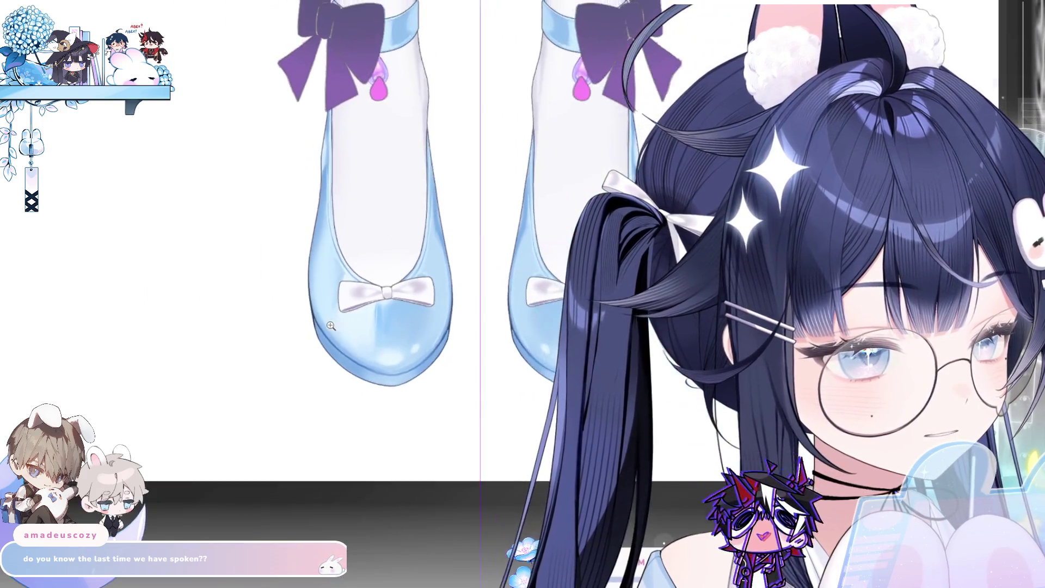
# Zoom in on the shoe's white bow to work on its shading.
pyautogui.scroll(5, 423, 268)
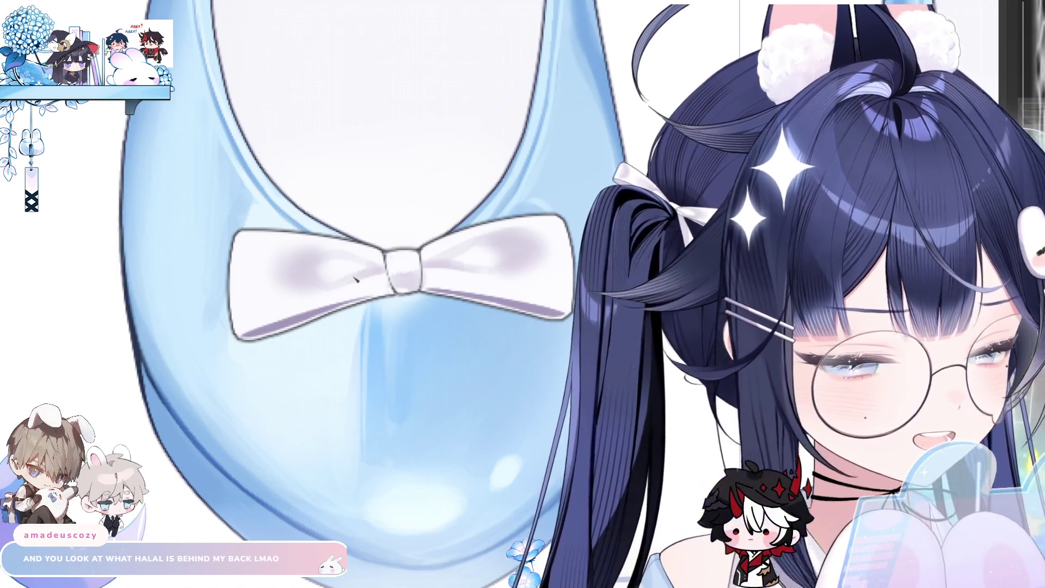
pyautogui.click(334, 276)
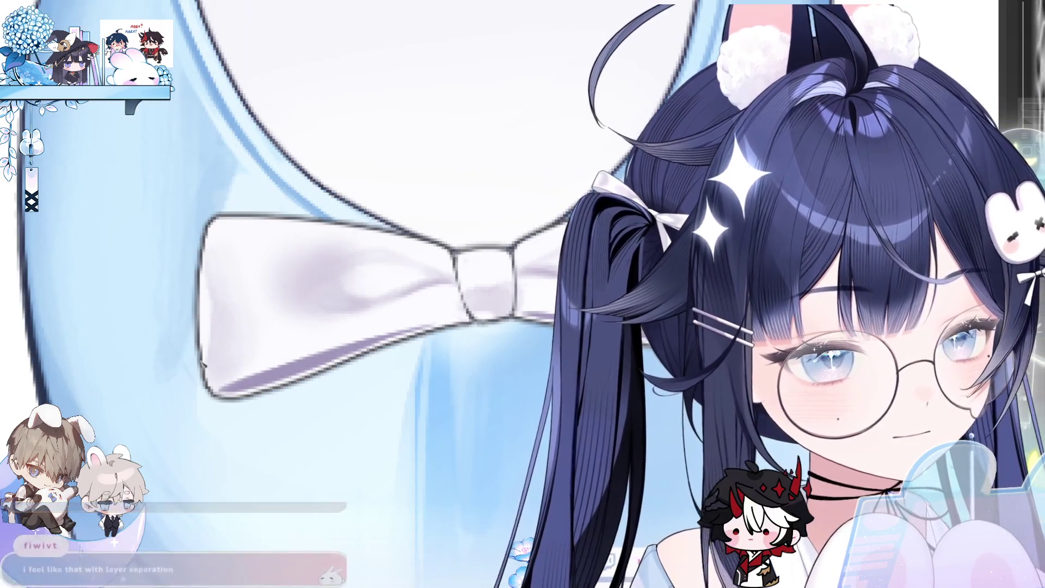
pyautogui.moveTo(419, 373); pyautogui.dragTo(413, 269)
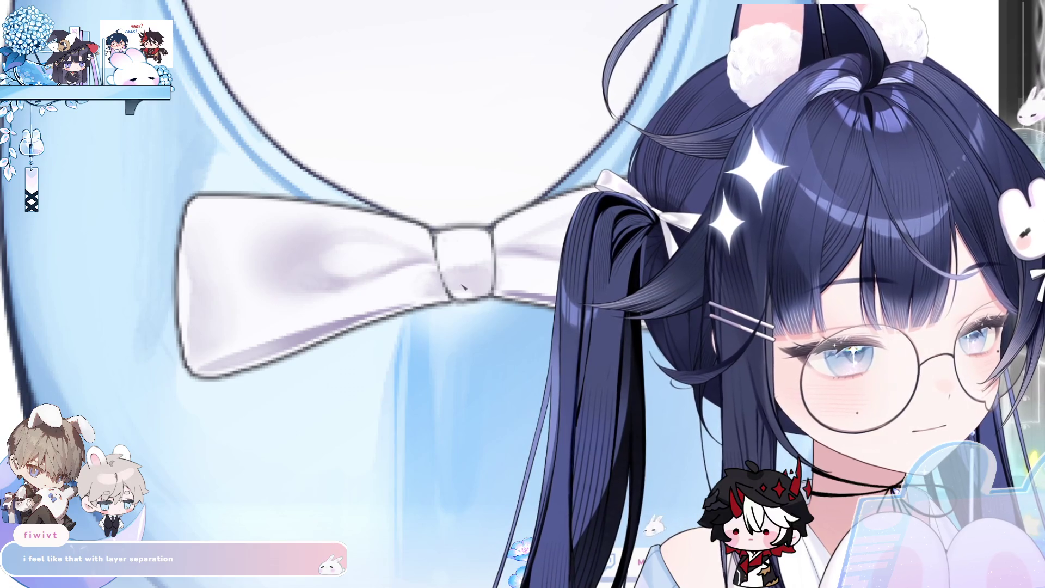
pyautogui.press('^')
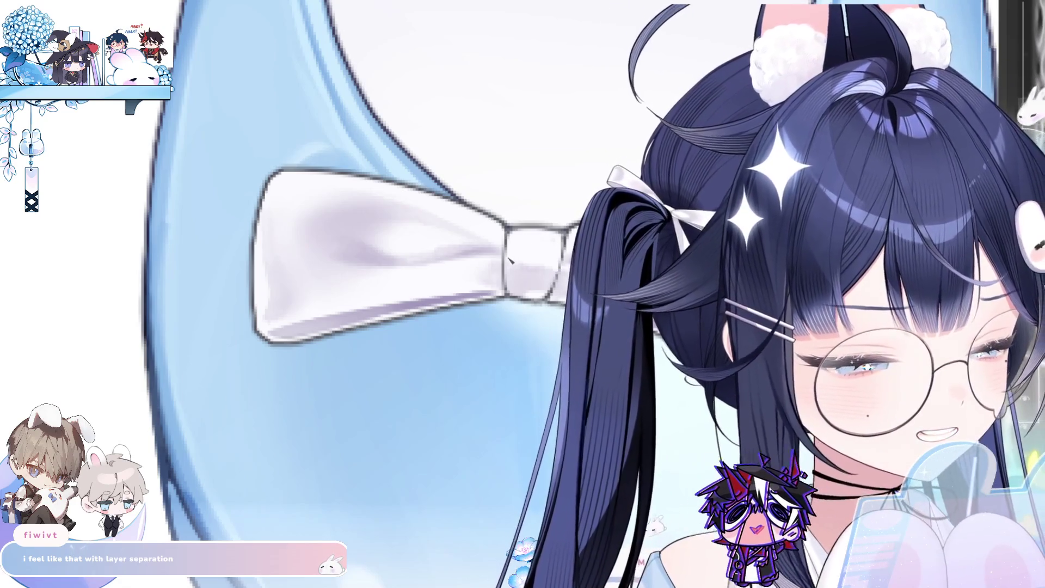
pyautogui.press('-')
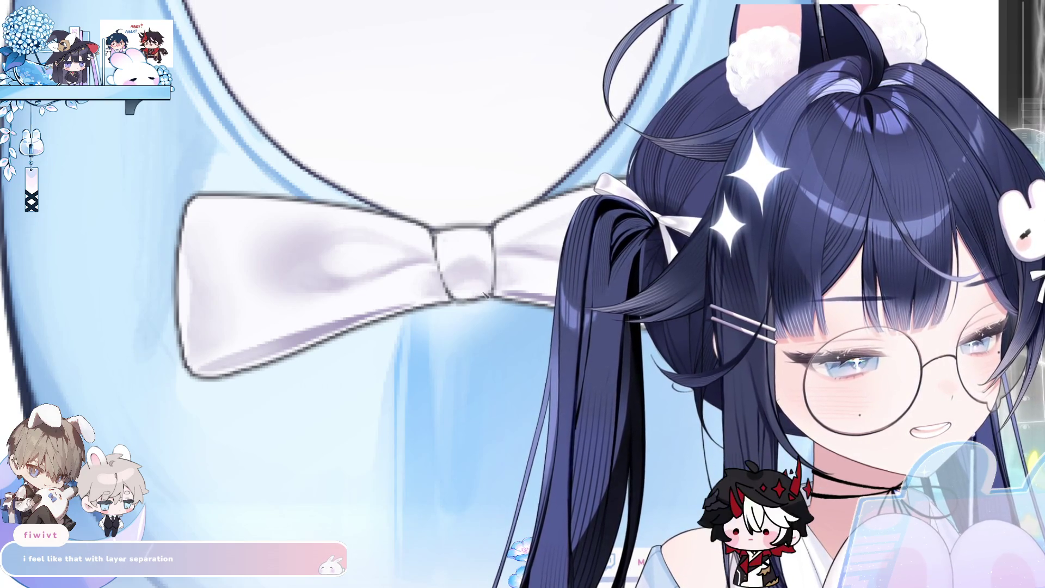
pyautogui.scroll(-5, 536, 225)
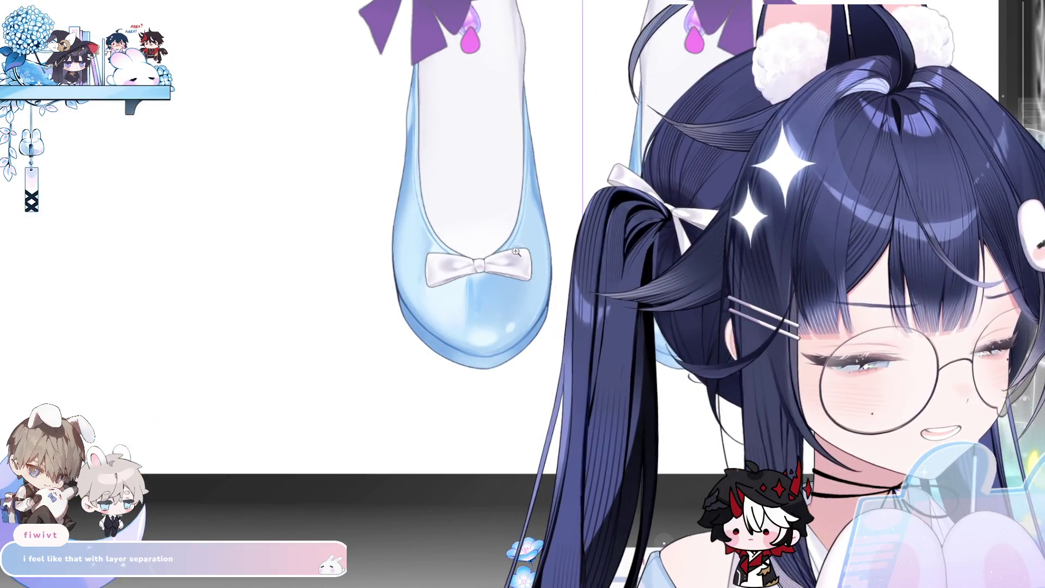
pyautogui.scroll(5, 516, 252)
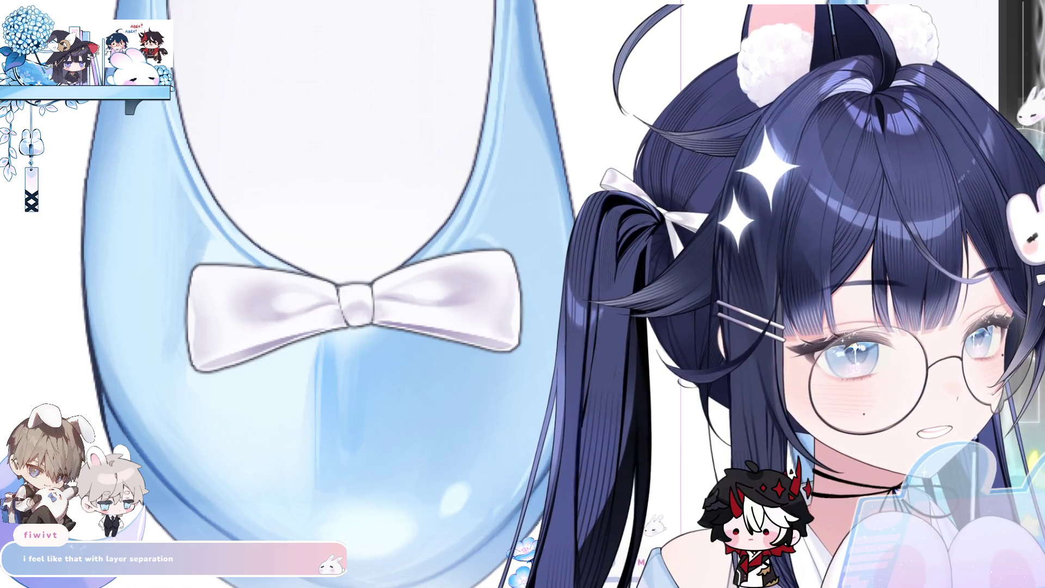
pyautogui.scroll(-6, 294, 372)
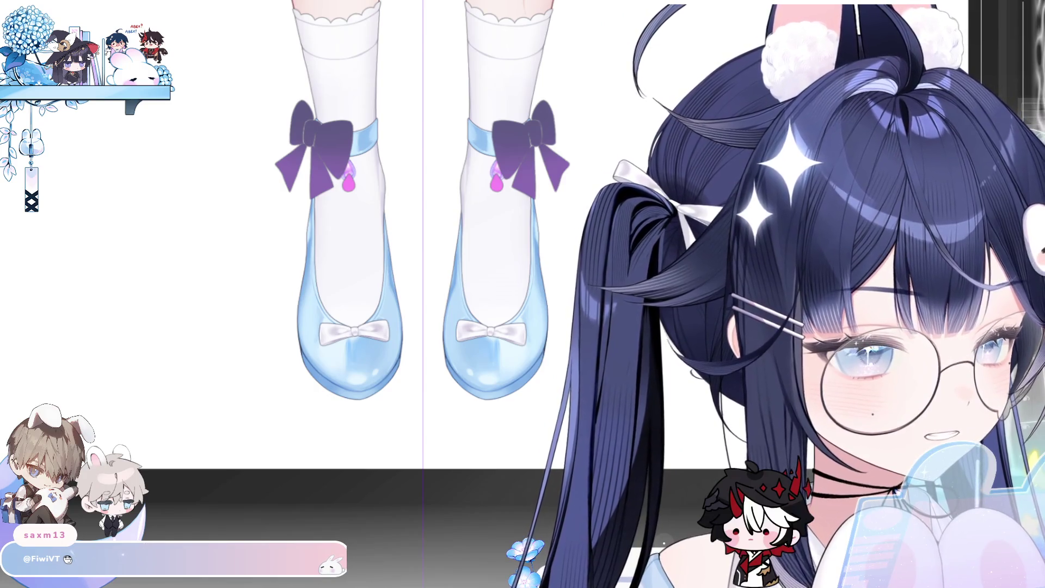
pyautogui.scroll(-3, 468, 335)
pyautogui.scroll(3, 499, 327)
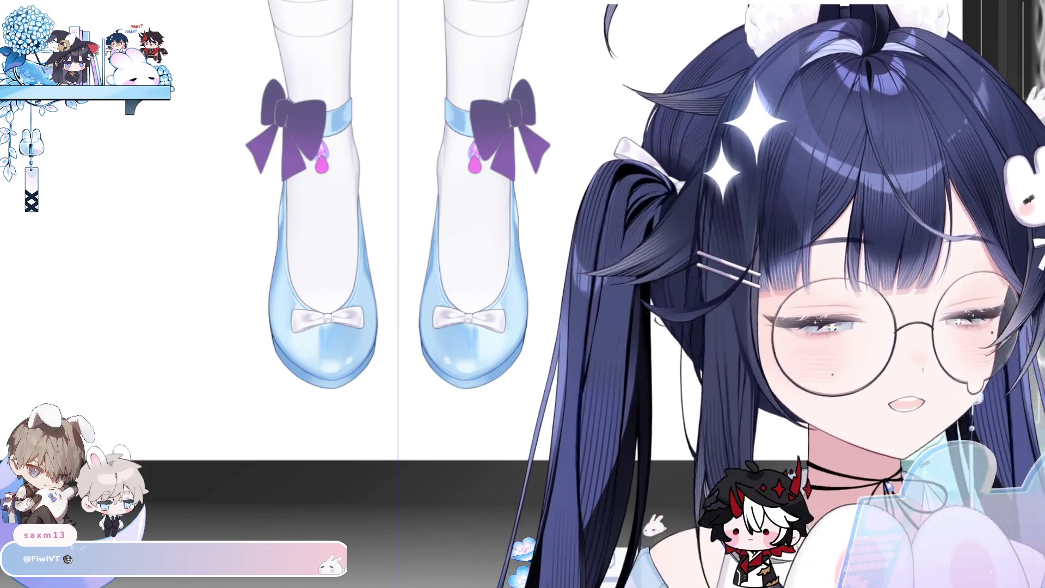
pyautogui.scroll(2, 378, 353)
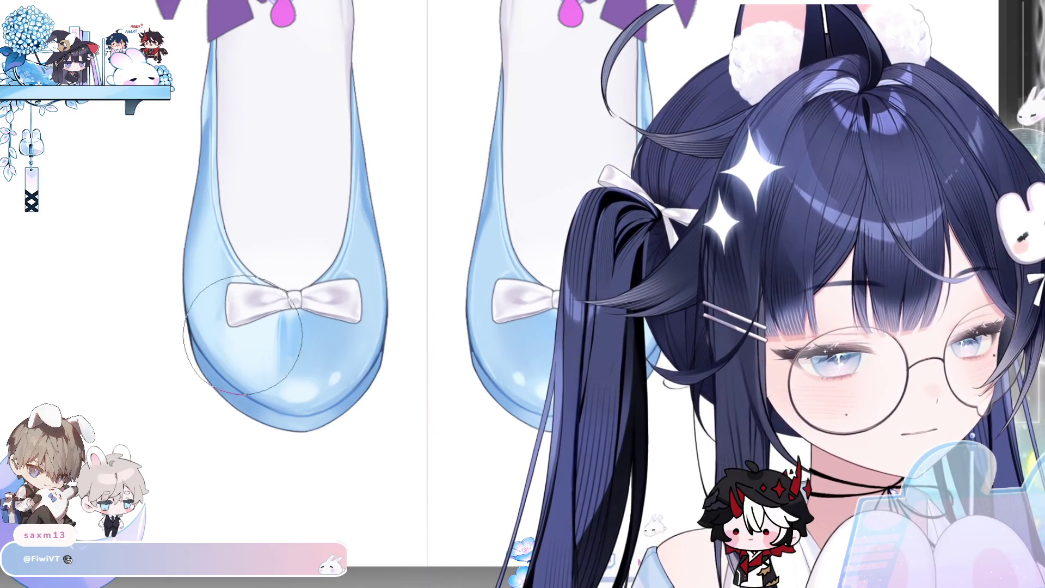
# Lasso both shoe toes and scale them up slightly.
pyautogui.scroll(-5, 385, 374)
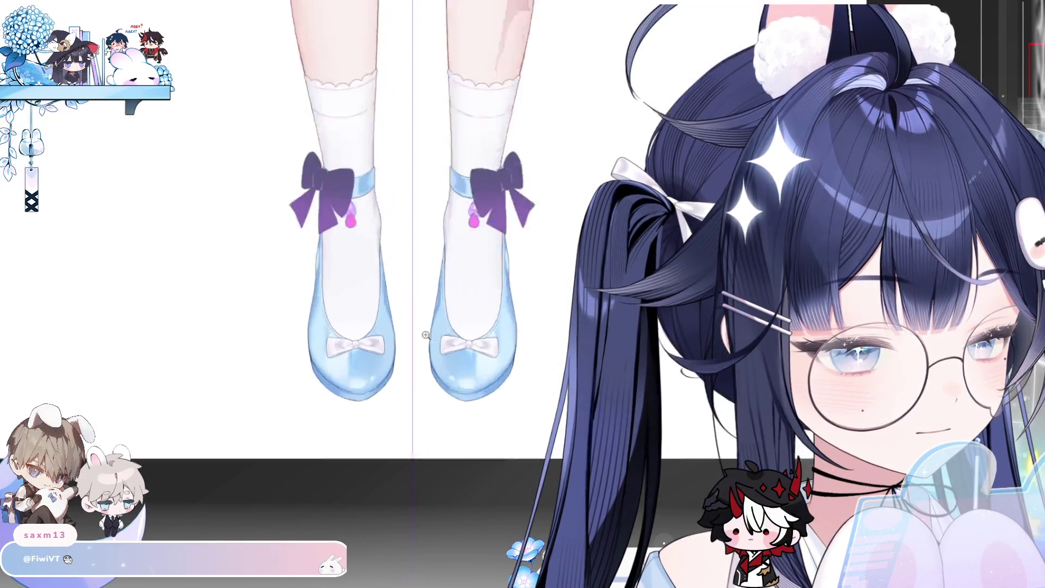
pyautogui.scroll(2, 426, 334)
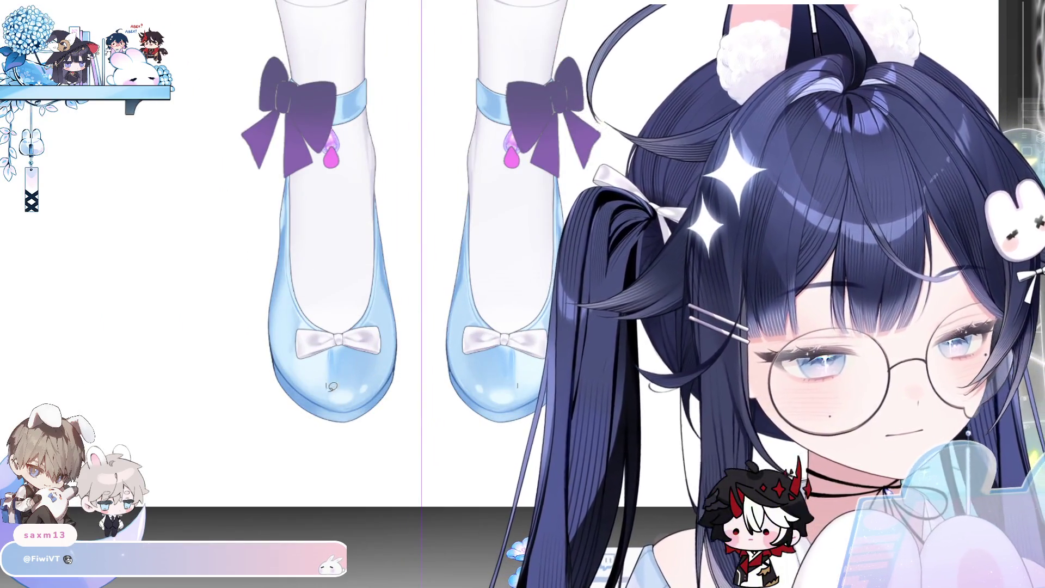
pyautogui.moveTo(332, 388); pyautogui.dragTo(405, 417)
pyautogui.click(436, 435)
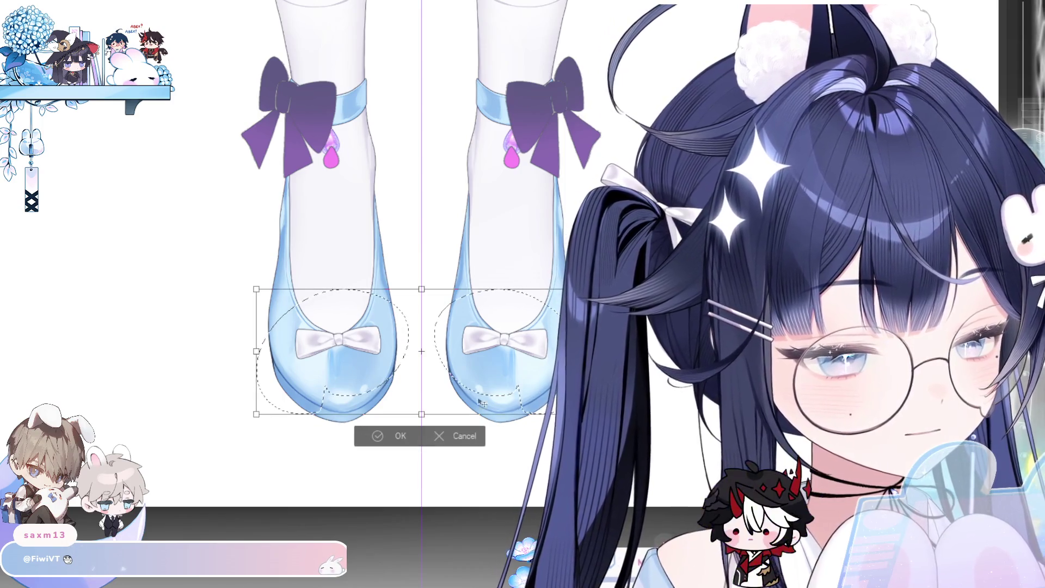
pyautogui.moveTo(254, 414)
pyautogui.mouseDown()
pyautogui.moveTo(226, 425)
pyautogui.moveTo(241, 423)
pyautogui.mouseUp()
pyautogui.click(403, 445)
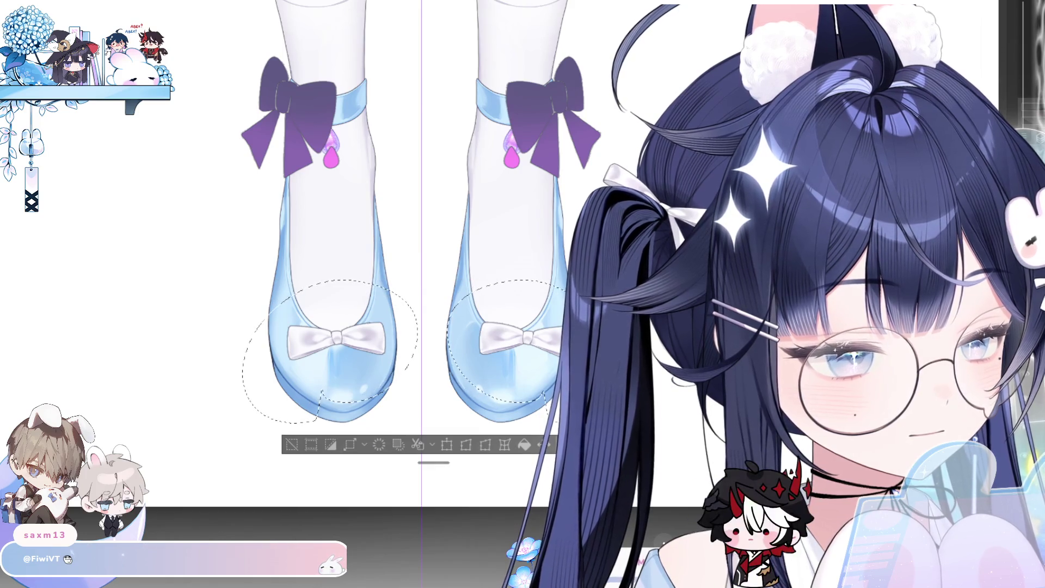
# Erase the white bow from the right shoe and clear the selection.
pyautogui.moveTo(497, 339); pyautogui.dragTo(497, 342)
pyautogui.click(292, 444)
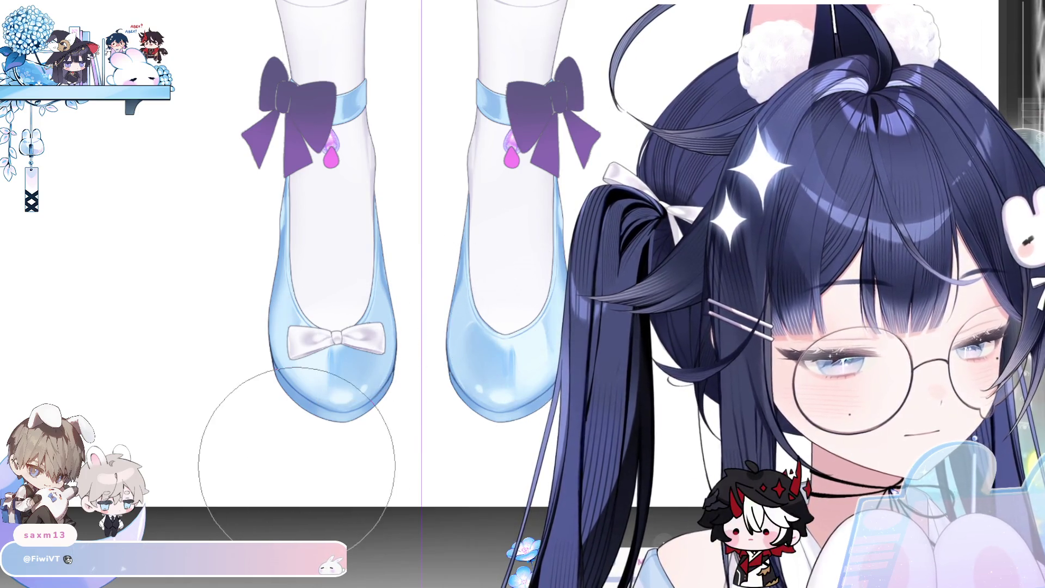
pyautogui.hotkey('ctrl', 'z')
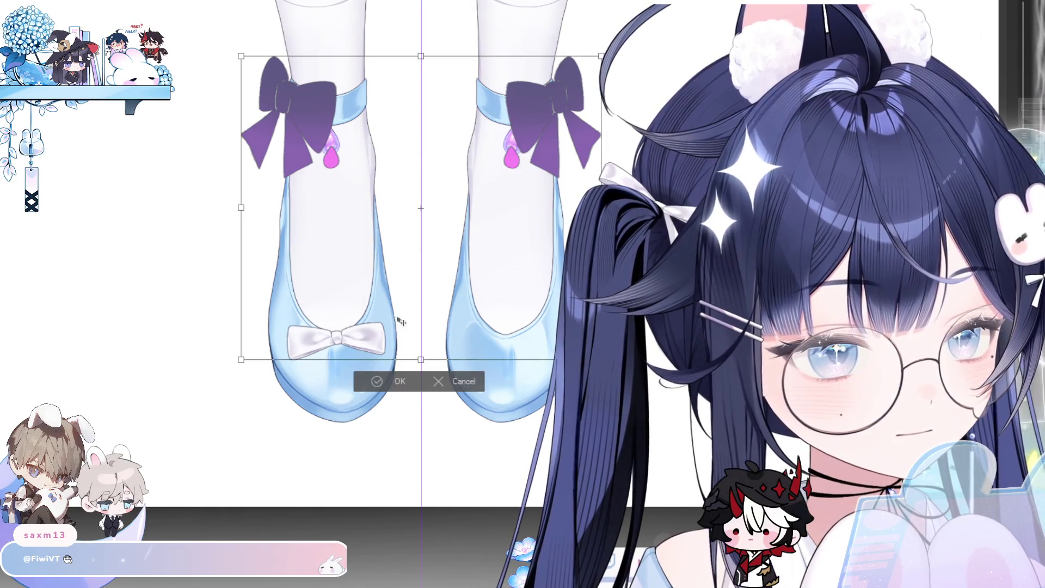
pyautogui.hotkey('ctrl', 'd')
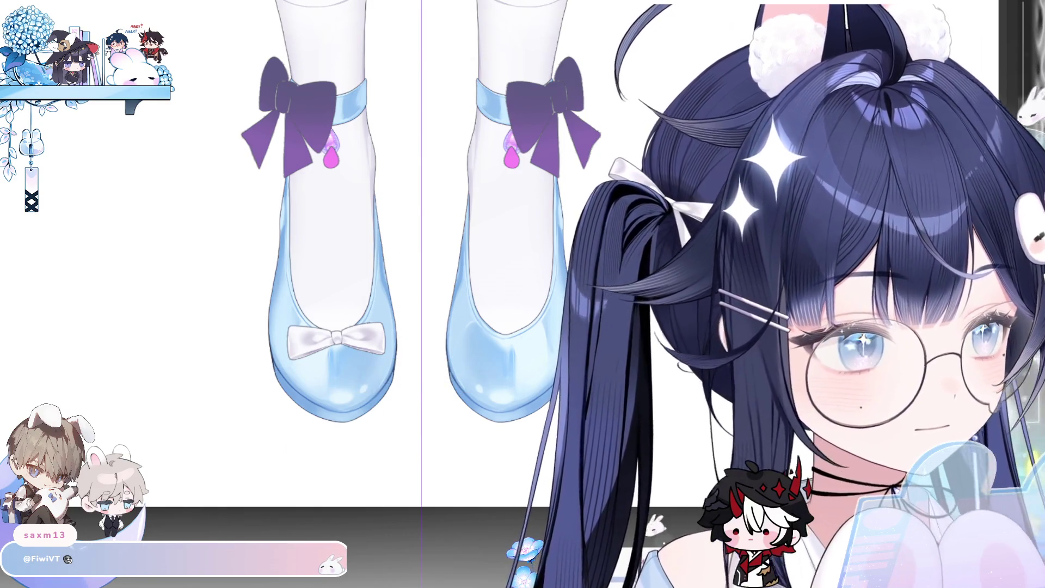
# Lasso the left shoe's bow, cut it, and begin a free transform on it.
pyautogui.moveTo(330, 391)
pyautogui.mouseDown()
pyautogui.moveTo(228, 392)
pyautogui.moveTo(292, 442)
pyautogui.mouseUp()
pyautogui.press('Delete')
pyautogui.hotkey('ctrl', 'z')
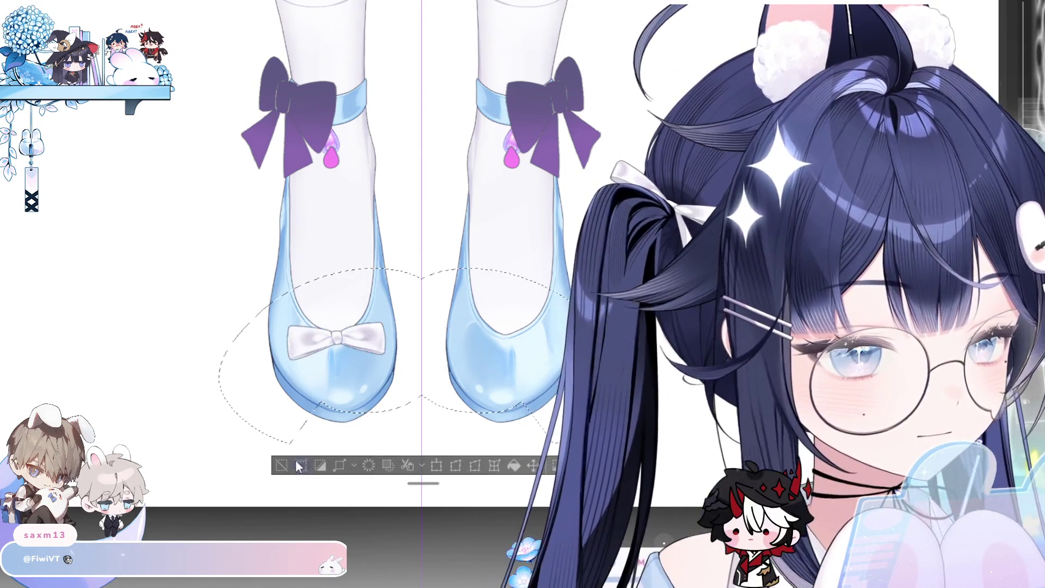
pyautogui.hotkey('ctrl', 'd')
pyautogui.hotkey('ctrl', 't')
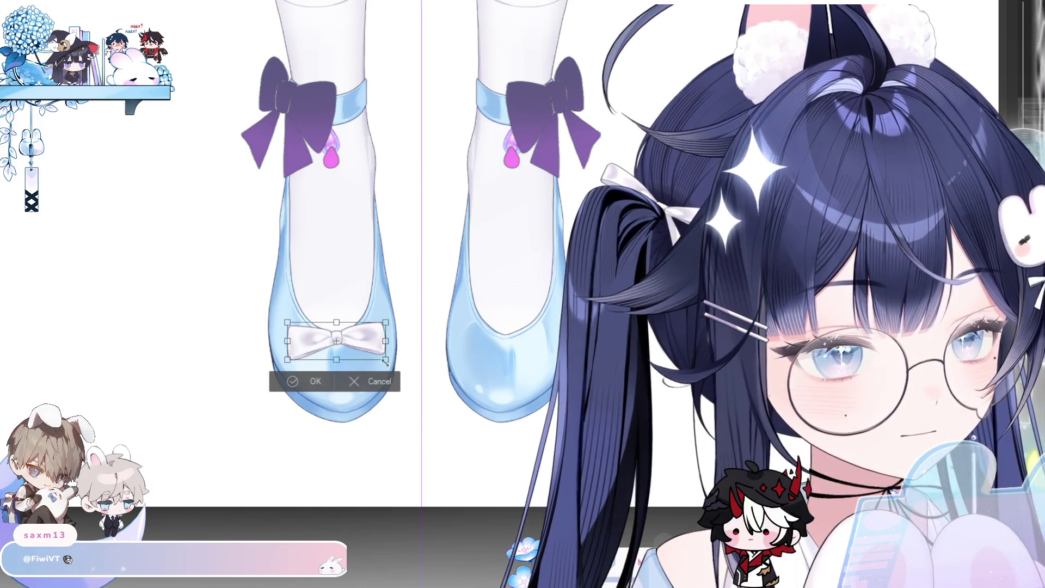